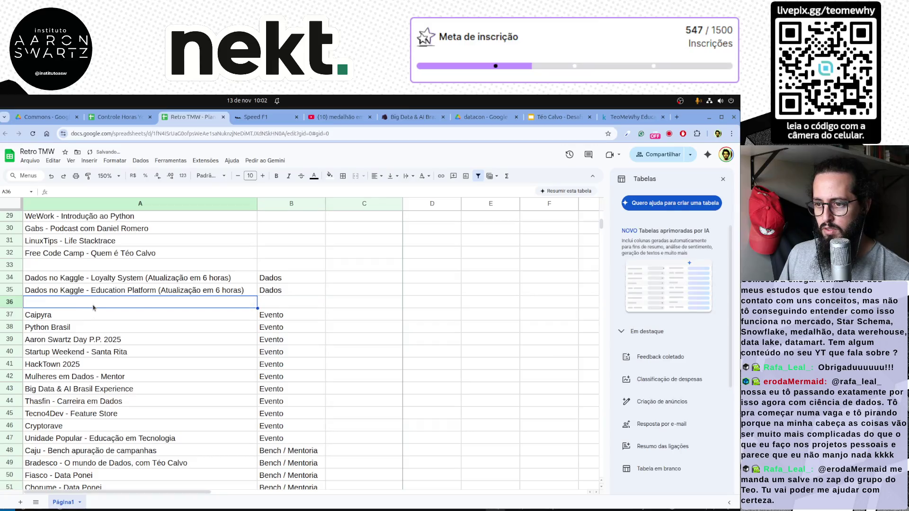
# Add DataCon in row 36 with Evento as its category
pyautogui.click(297, 316)
pyautogui.hotkey('ctrl', 'c')
pyautogui.click(296, 305)
pyautogui.hotkey('ctrl', 'v')
pyautogui.click(312, 388)
pyautogui.scroll(-2, 315, 399)
pyautogui.scroll(4, 315, 399)
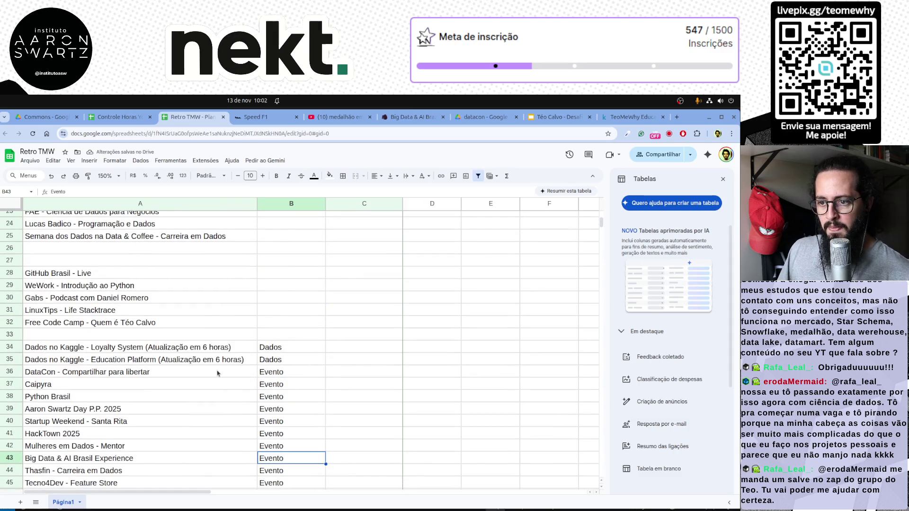
# Move the GitHub Brasil through Free Code Camp titles up two rows to A26
pyautogui.click(102, 335)
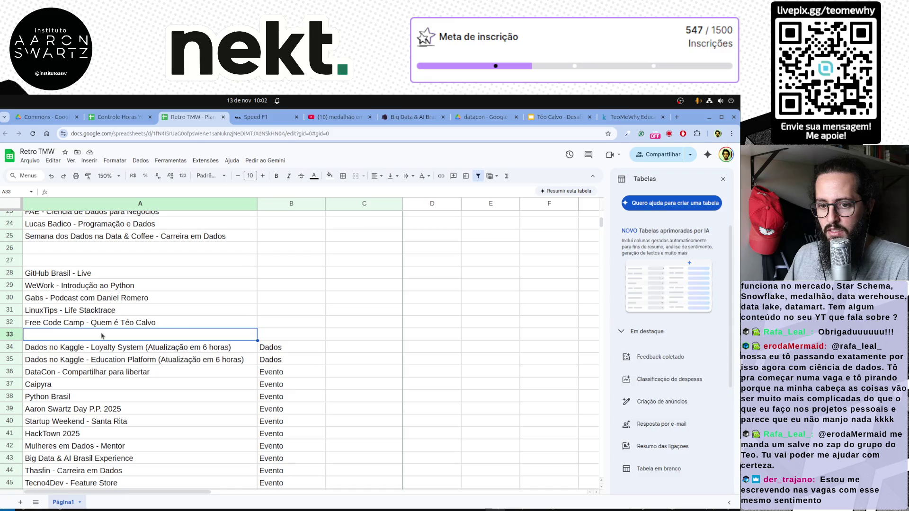
pyautogui.click(121, 324)
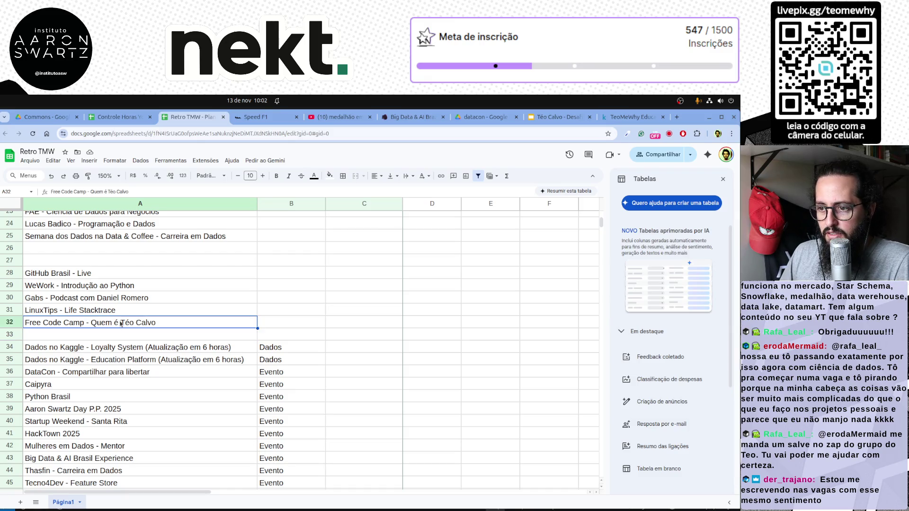
pyautogui.scroll(3, 124, 324)
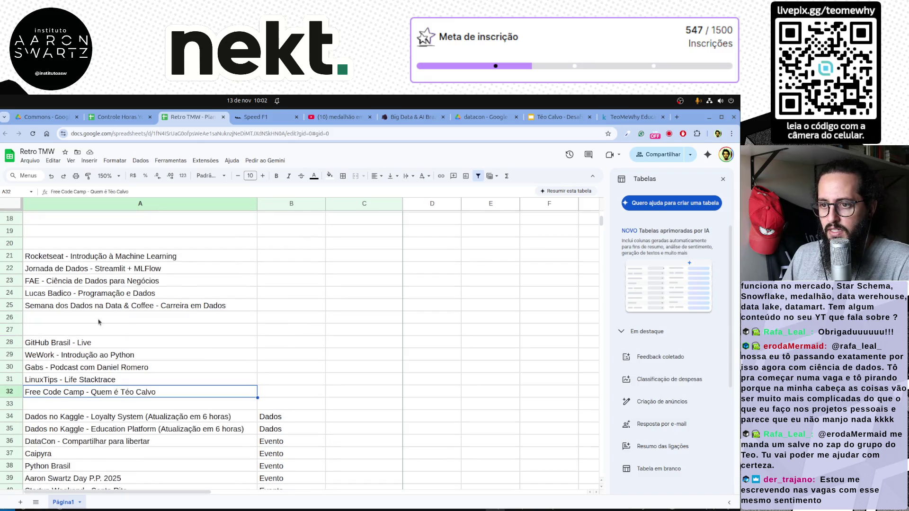
pyautogui.moveTo(84, 344); pyautogui.dragTo(90, 392)
pyautogui.moveTo(90, 336); pyautogui.dragTo(89, 312)
# Move the WeWork entry from row 27 to row 18, directly under Minicurso de SQL
pyautogui.click(107, 331)
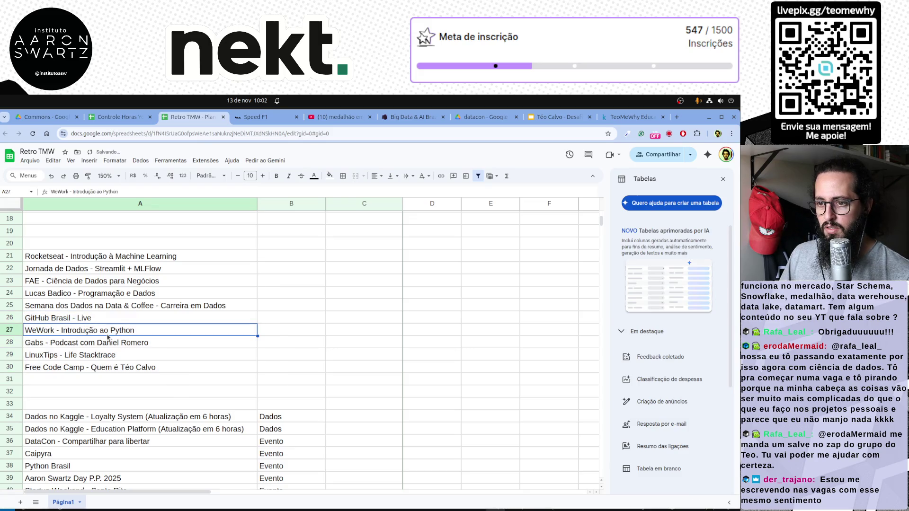
pyautogui.scroll(-5, 109, 337)
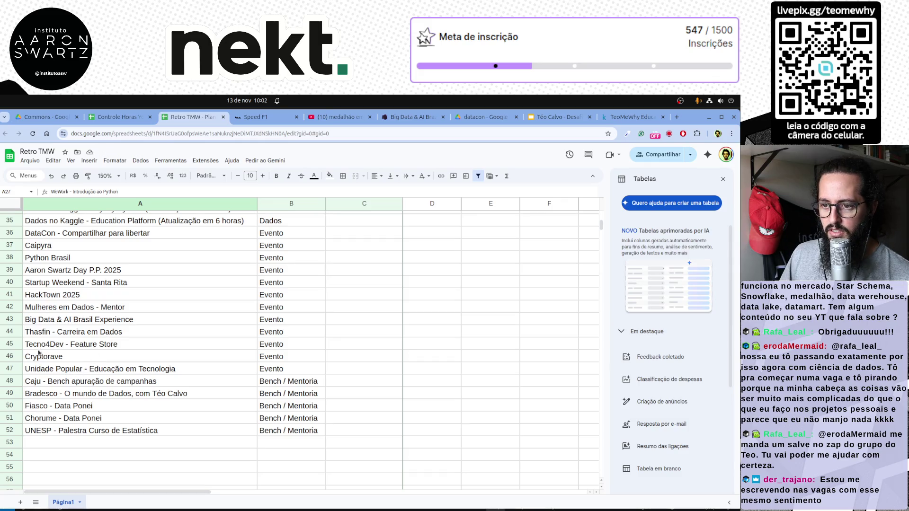
pyautogui.scroll(10, 39, 356)
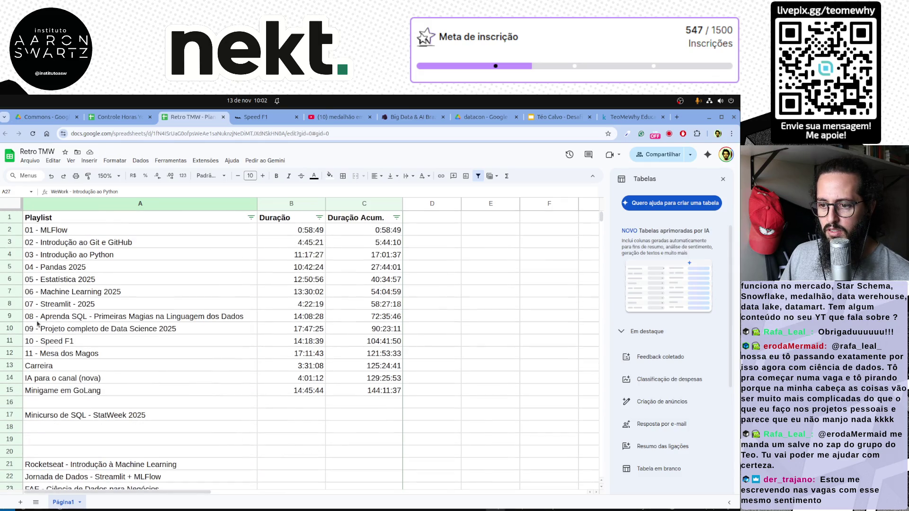
pyautogui.scroll(-2, 37, 324)
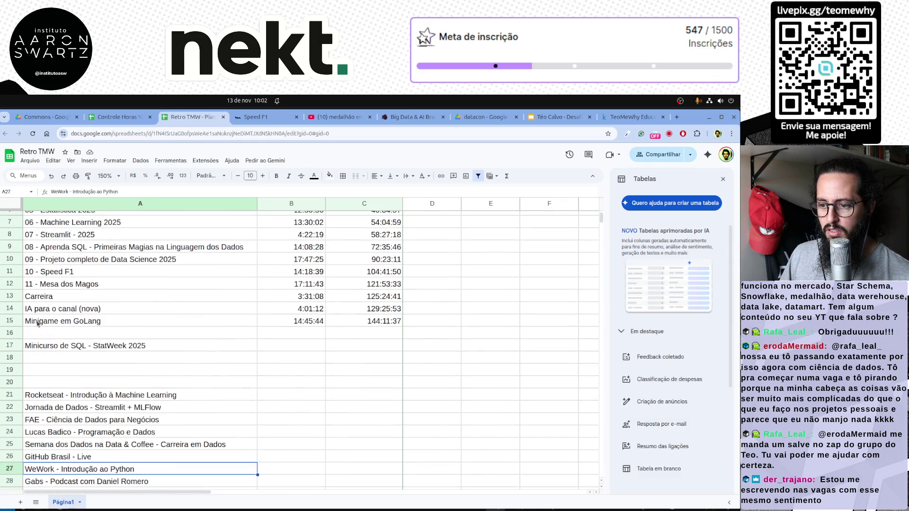
pyautogui.click(87, 348)
pyautogui.scroll(-2, 95, 376)
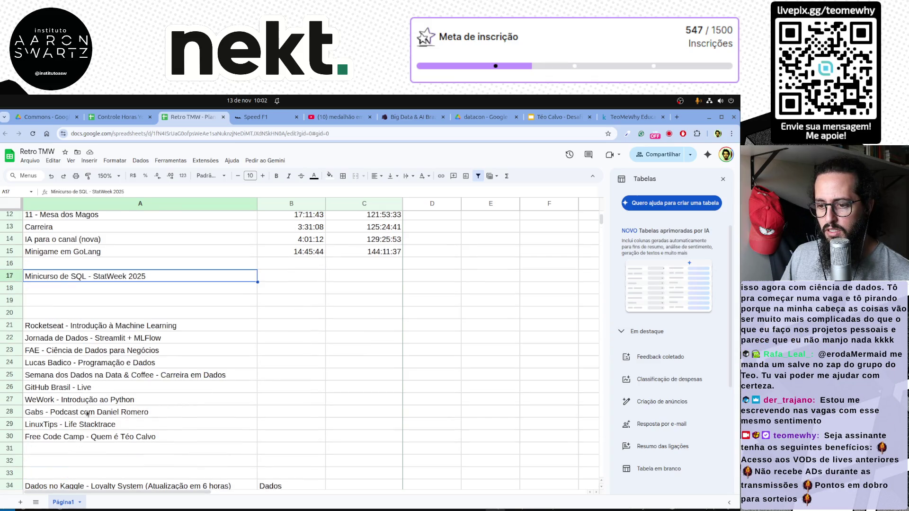
pyautogui.click(90, 402)
pyautogui.moveTo(90, 405); pyautogui.dragTo(76, 295)
pyautogui.click(291, 279)
# Set B17 and B18 (Minicurso de SQL and WeWork) to Curso Presencial
pyautogui.write('Curso Pres')
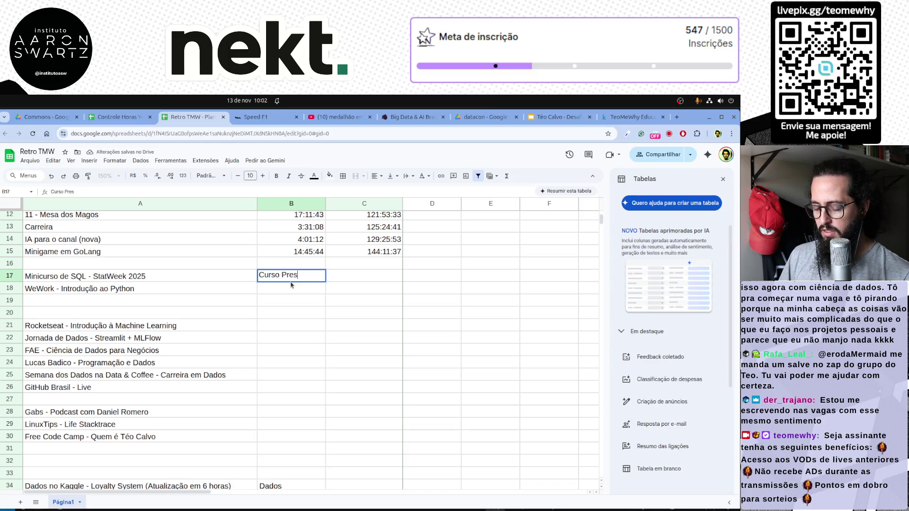
pyautogui.write('encial')
pyautogui.press('Return')
pyautogui.press('Up')
pyautogui.hotkey('ctrl', 'c')
pyautogui.press('Down')
pyautogui.hotkey('ctrl', 'v')
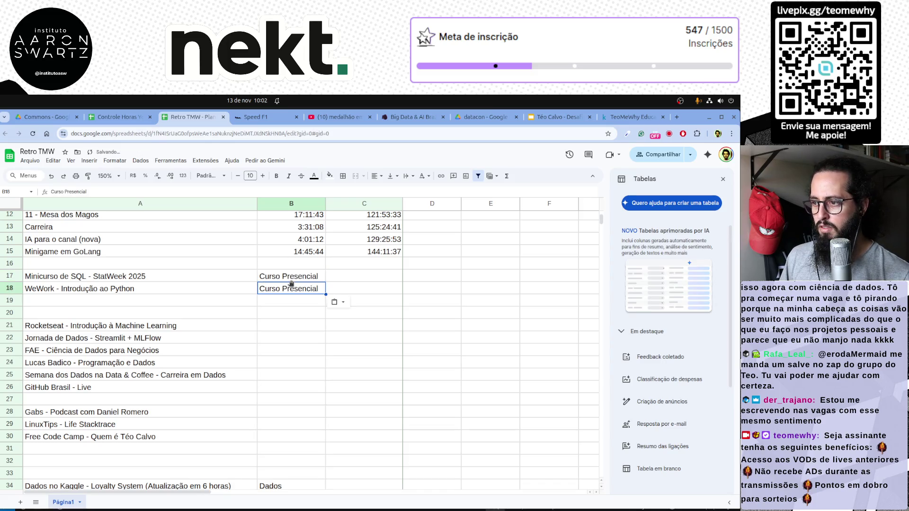
pyautogui.press('Left')
pyautogui.press('Down')
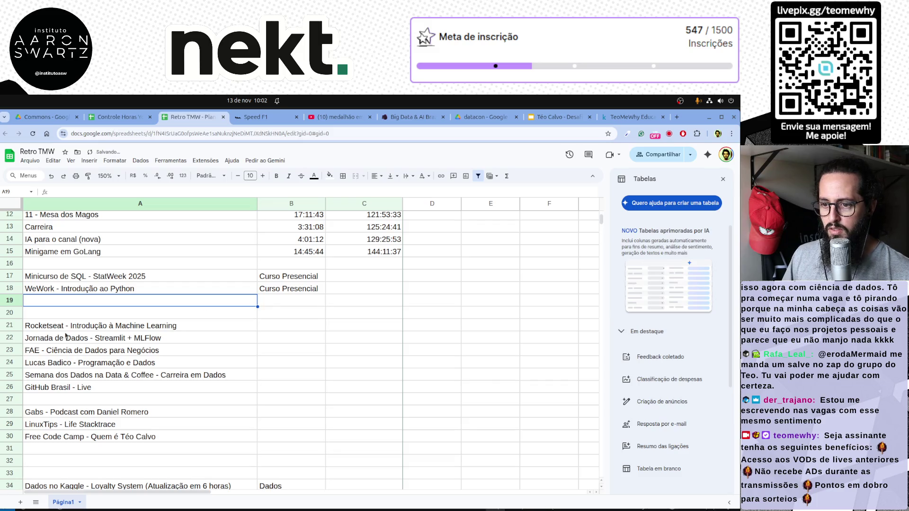
# Shift the entries below up one row to close the gap left by WeWork
pyautogui.moveTo(76, 413); pyautogui.dragTo(76, 437)
pyautogui.hotkey('ctrl', 'x')
pyautogui.press('Up')
pyautogui.hotkey('ctrl', 'v')
# Label rows 21–29, Rocketseat through Free Code Camp, as Podcast / Palestra
pyautogui.click(278, 330)
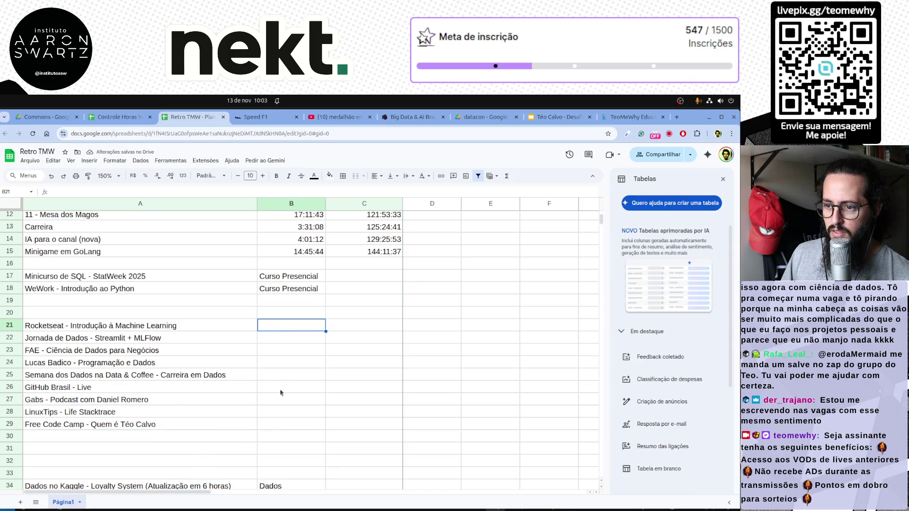
pyautogui.write('Podcast ')
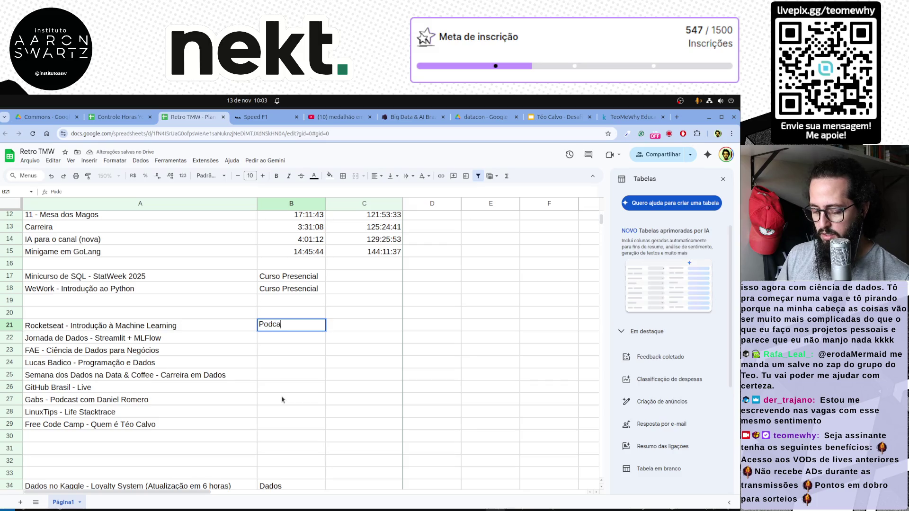
pyautogui.write('/')
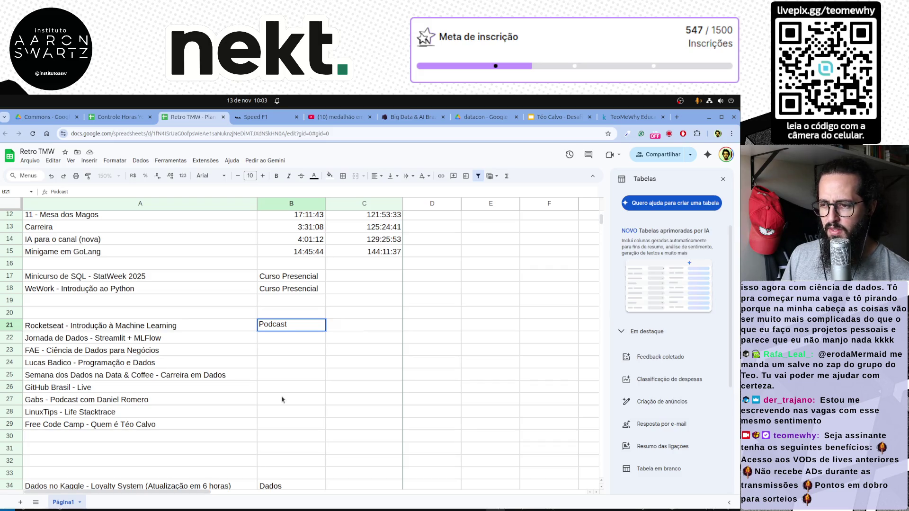
pyautogui.press('Return')
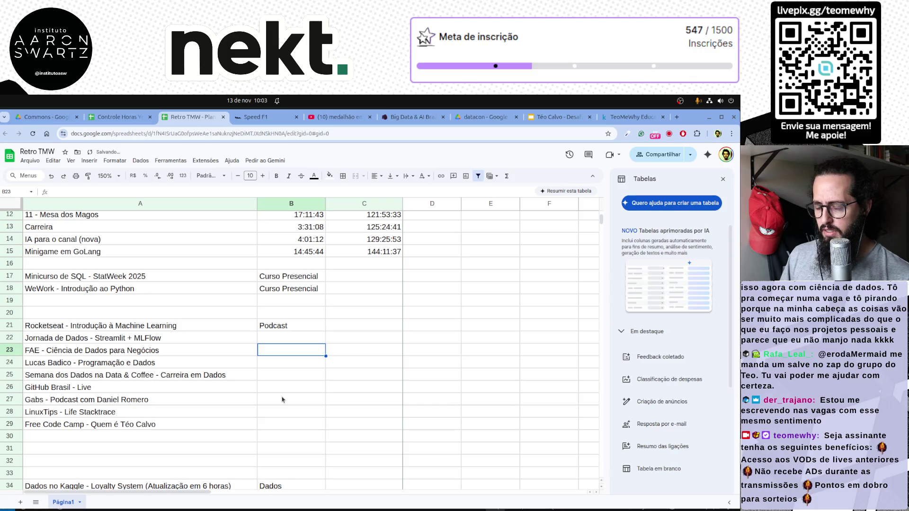
pyautogui.press('Up')
pyautogui.press('Return')
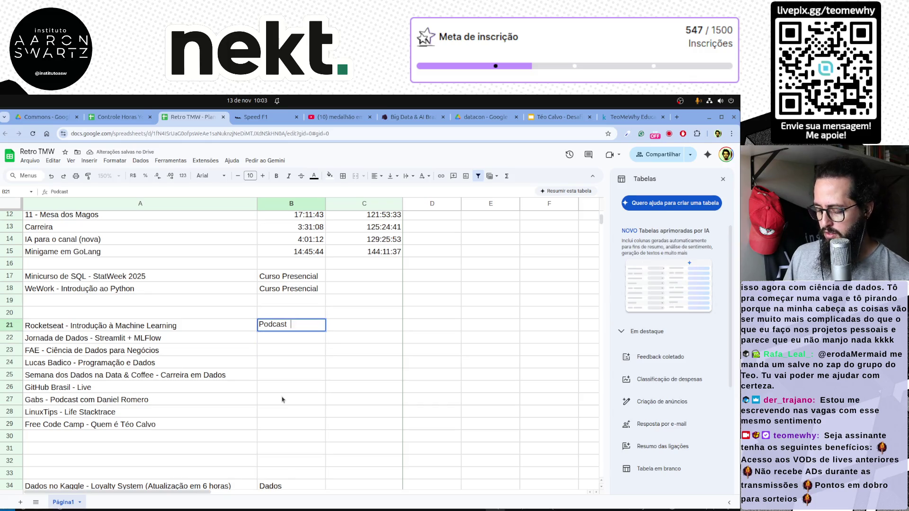
pyautogui.write('Palestra')
pyautogui.press('Return')
pyautogui.press('Up')
pyautogui.hotkey('shift', 'Down')
pyautogui.hotkey('shift', 'Down')
pyautogui.hotkey('shift', 'Down')
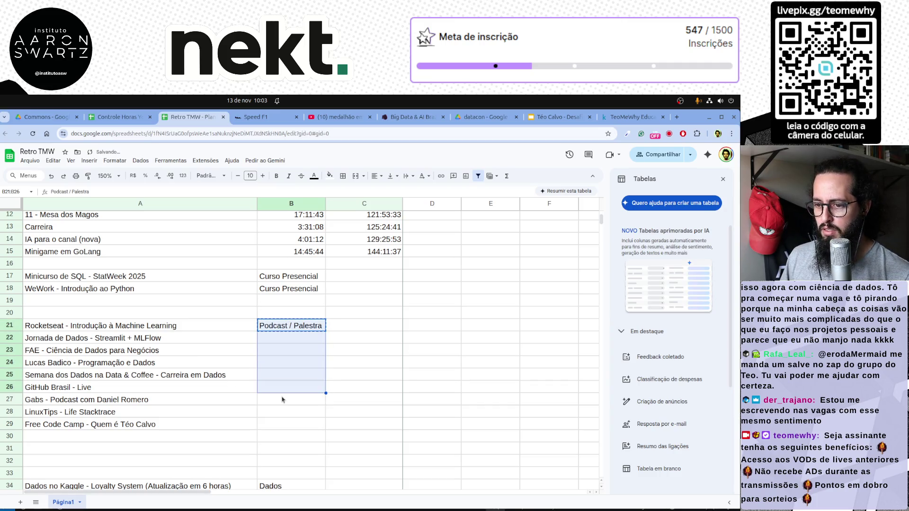
pyautogui.hotkey('ctrl', 'v')
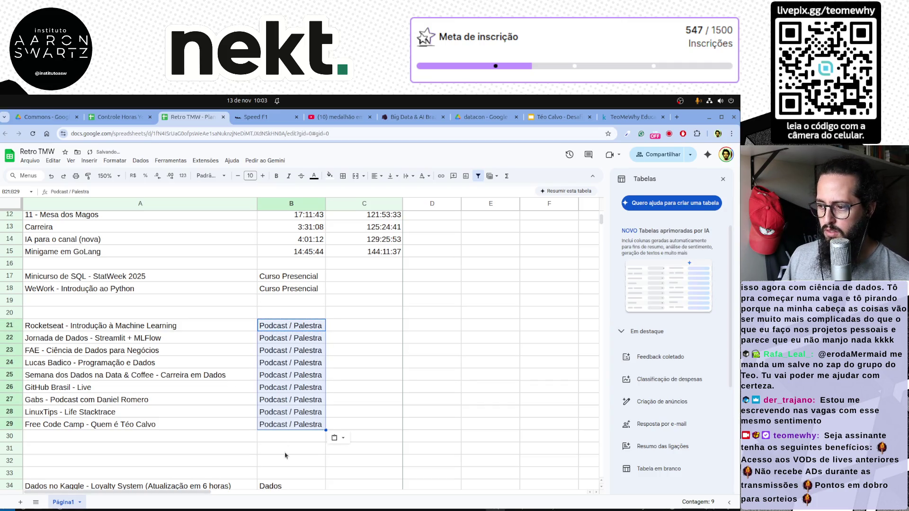
pyautogui.click(285, 452)
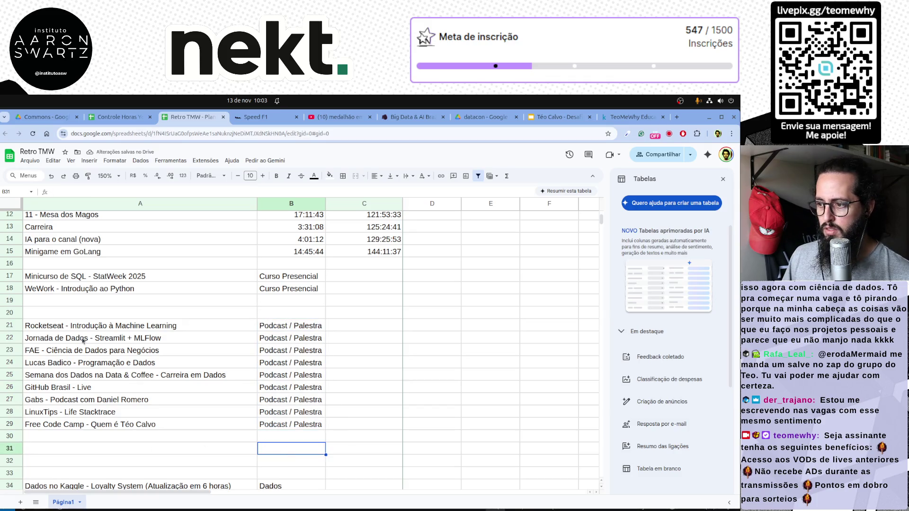
pyautogui.moveTo(10, 436); pyautogui.dragTo(9, 472)
pyautogui.rightClick(10, 472)
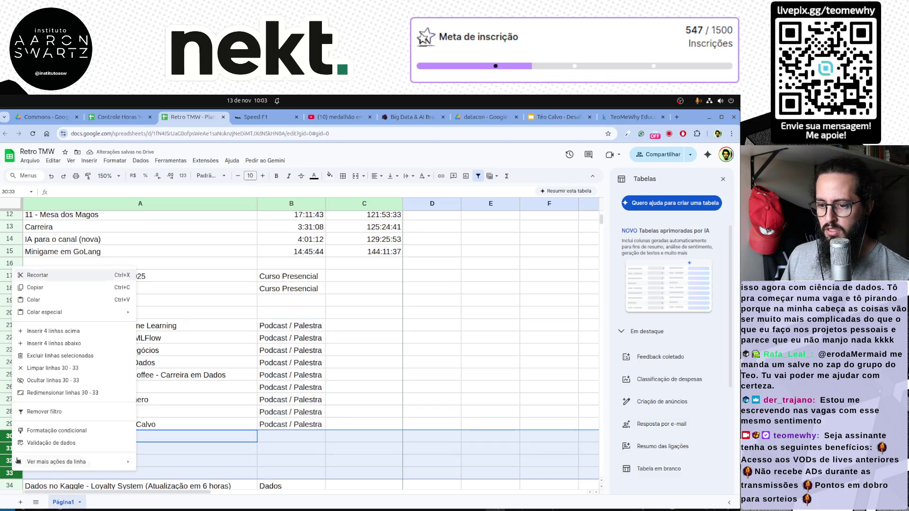
# Delete empty rows 30–33 and move the two Curso Presencial entries to rows 19–20
pyautogui.click(53, 357)
pyautogui.moveTo(81, 424)
pyautogui.mouseDown()
pyautogui.moveTo(118, 399)
pyautogui.moveTo(127, 327)
pyautogui.mouseUp()
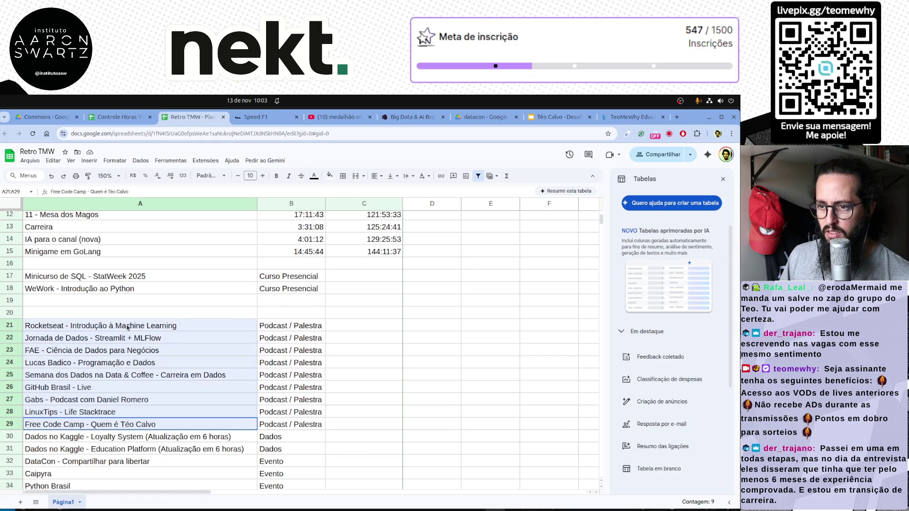
pyautogui.click(194, 346)
pyautogui.moveTo(152, 277); pyautogui.dragTo(262, 290)
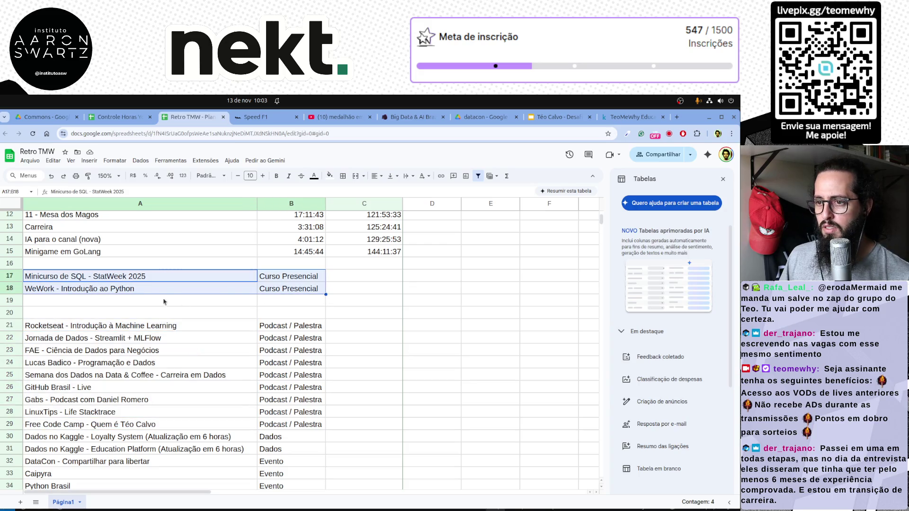
pyautogui.click(96, 301)
pyautogui.hotkey('ctrl', 'v')
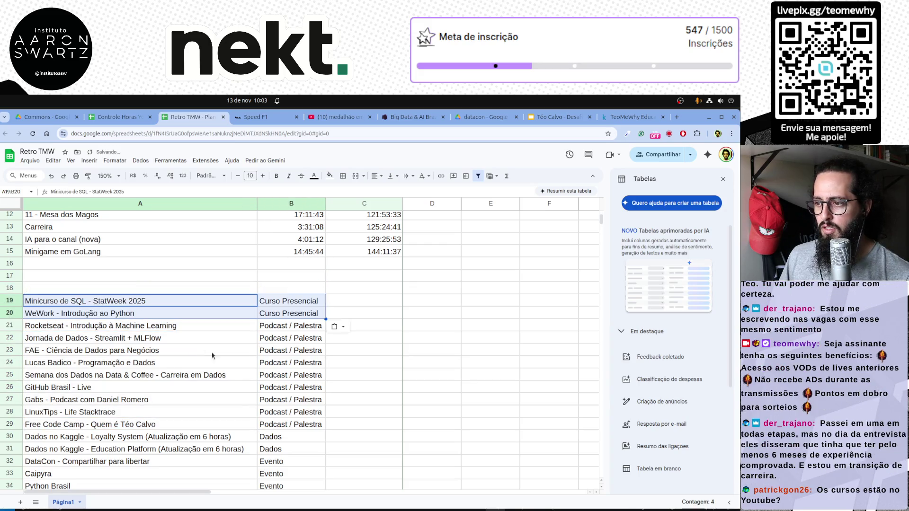
pyautogui.scroll(-5, 229, 362)
pyautogui.scroll(-2, 229, 362)
pyautogui.scroll(4, 228, 362)
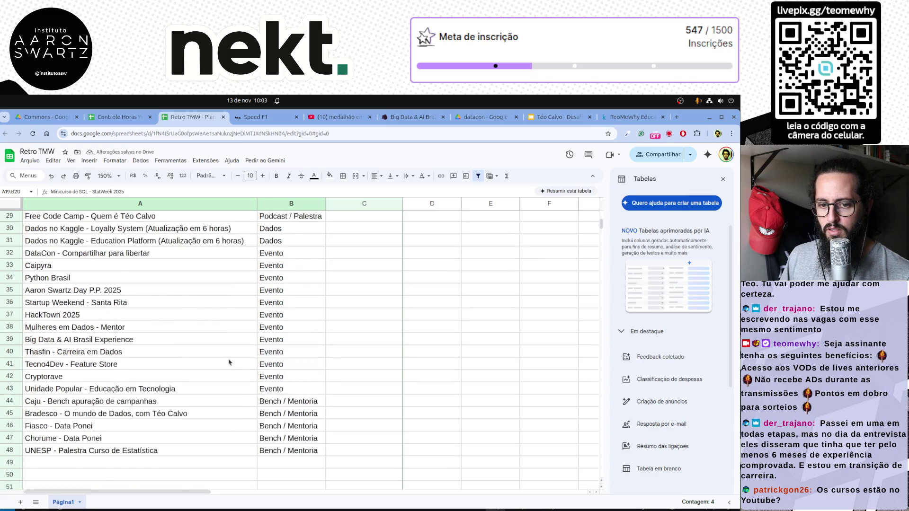
pyautogui.scroll(4, 172, 359)
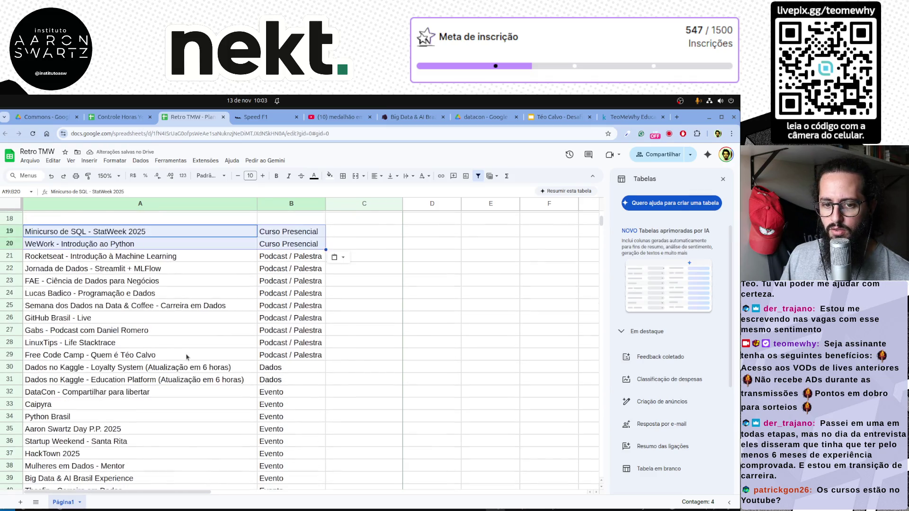
# Copy the categorised list A19:B48 and paste it over the blank rows between the lists
pyautogui.click(174, 304)
pyautogui.hotkey('shift', 'Right')
pyautogui.hotkey('ctrl', 'shift', 'Down')
pyautogui.hotkey('ctrl', 'c')
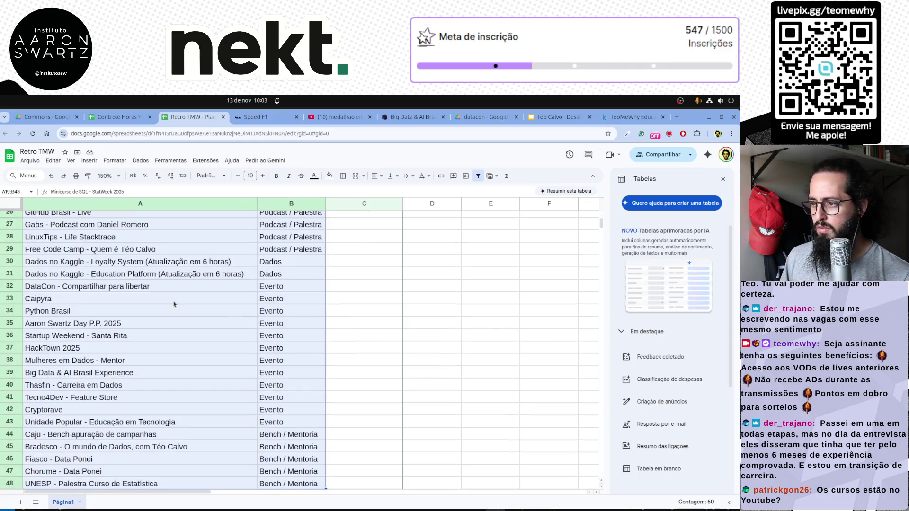
pyautogui.scroll(5, 163, 307)
pyautogui.click(160, 297)
pyautogui.hotkey('ctrl', 'v')
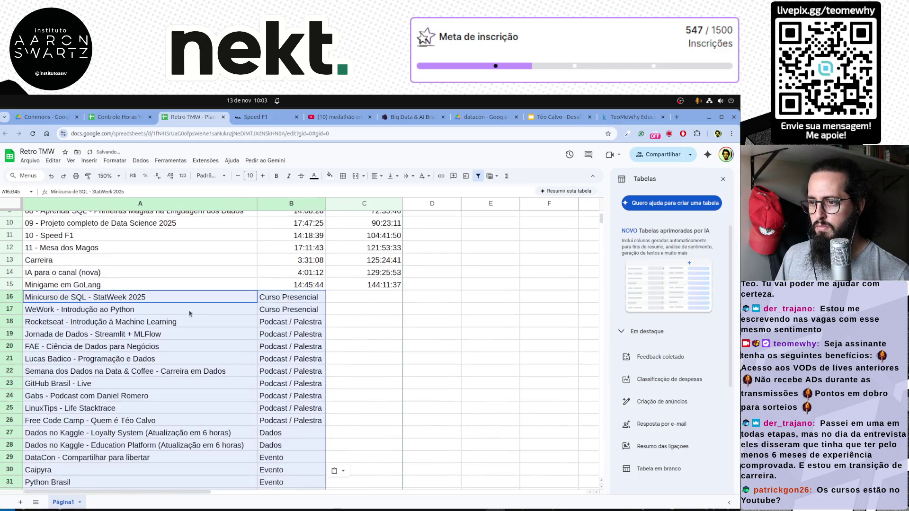
# Shift the playlist duration columns B1:C15 one column right to start at C1
pyautogui.scroll(3, 284, 331)
pyautogui.moveTo(292, 219)
pyautogui.mouseDown()
pyautogui.moveTo(350, 325)
pyautogui.moveTo(368, 386)
pyautogui.mouseUp()
pyautogui.hotkey('ctrl', 'x')
pyautogui.press('Right')
pyautogui.hotkey('ctrl', 'v')
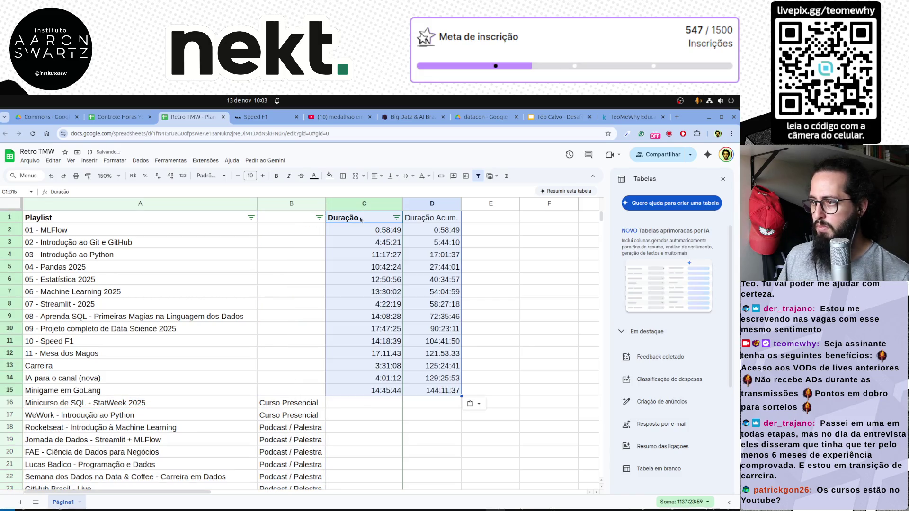
pyautogui.press('Left')
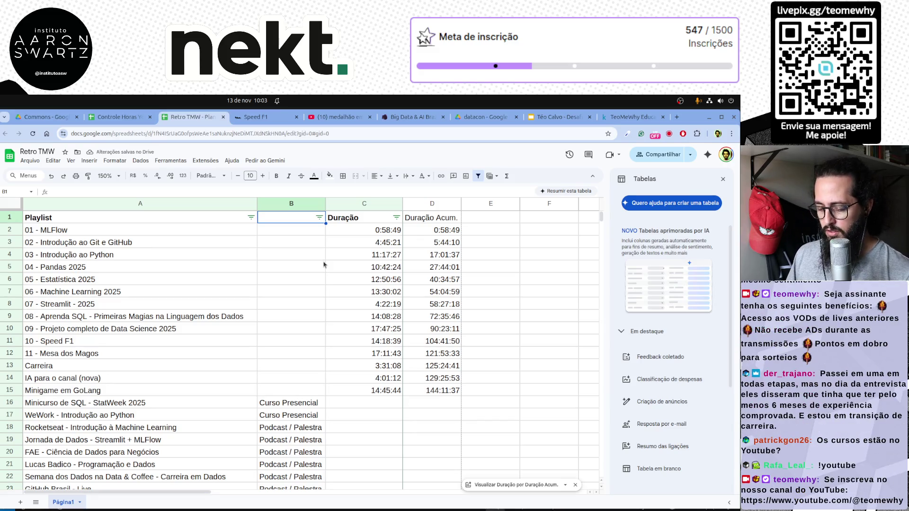
# Add the Tipo Material header in B1 and fill B2:B15 with Curso / Projeto
pyautogui.write('Tipo Materia')
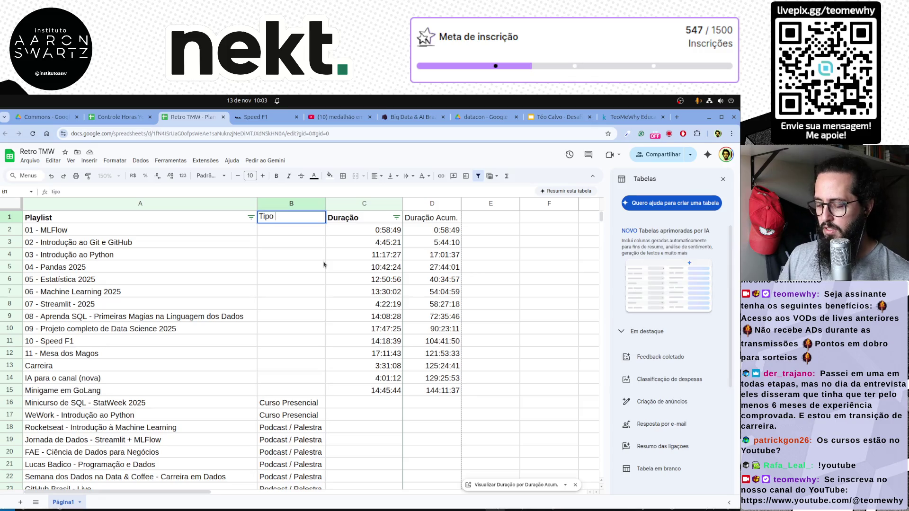
pyautogui.write('l')
pyautogui.press('Return')
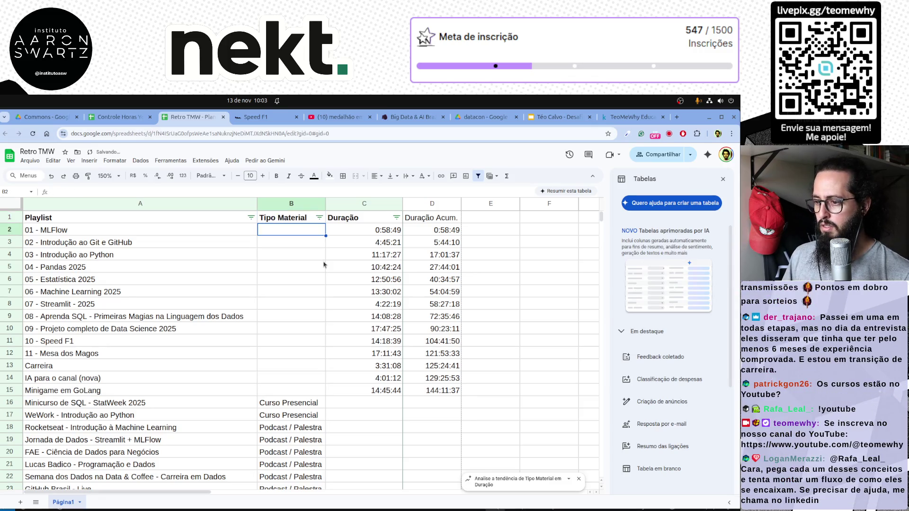
pyautogui.write('Video')
pyautogui.press('BackSpace')
pyautogui.press('BackSpace')
pyautogui.press('BackSpace')
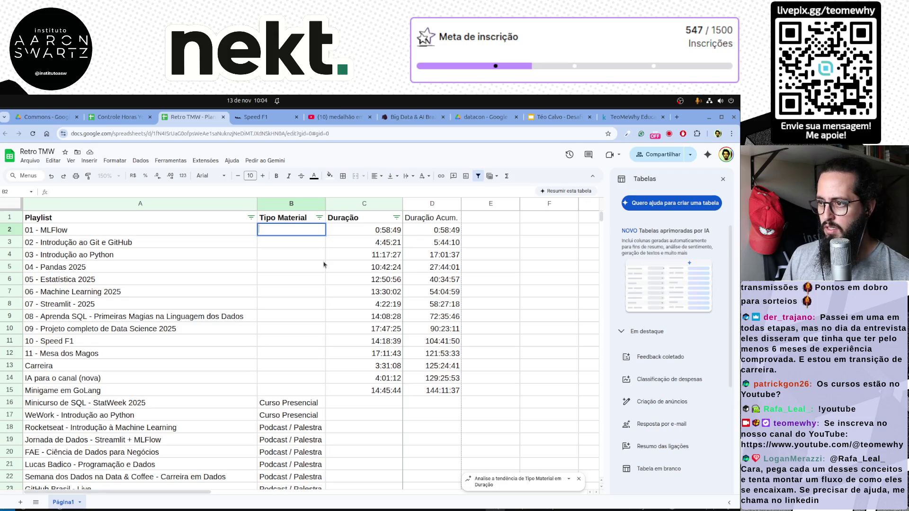
pyautogui.write('urso / Proje')
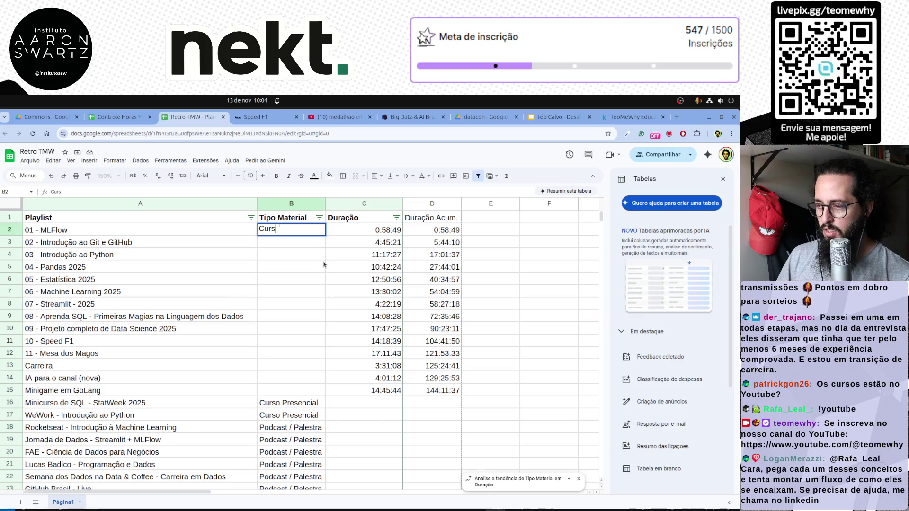
pyautogui.write('to')
pyautogui.press('Return')
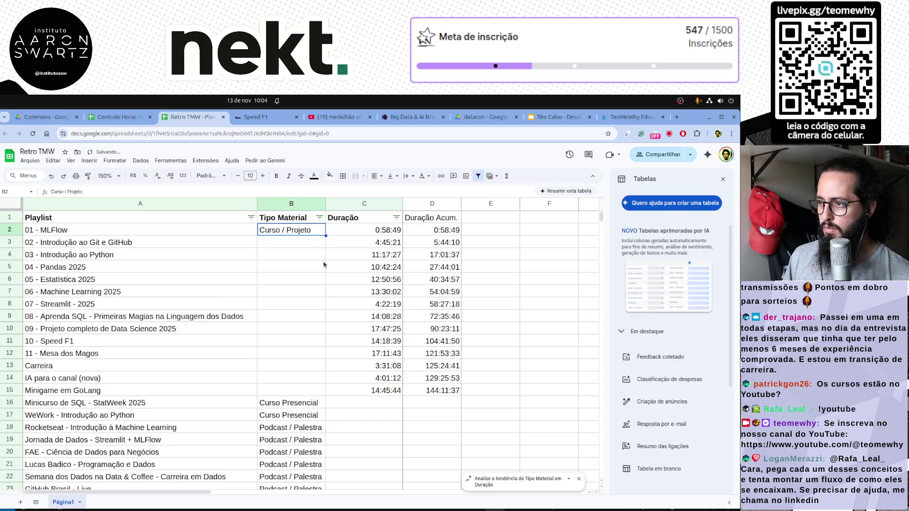
pyautogui.hotkey('ctrl', 'Return')
pyautogui.click(352, 421)
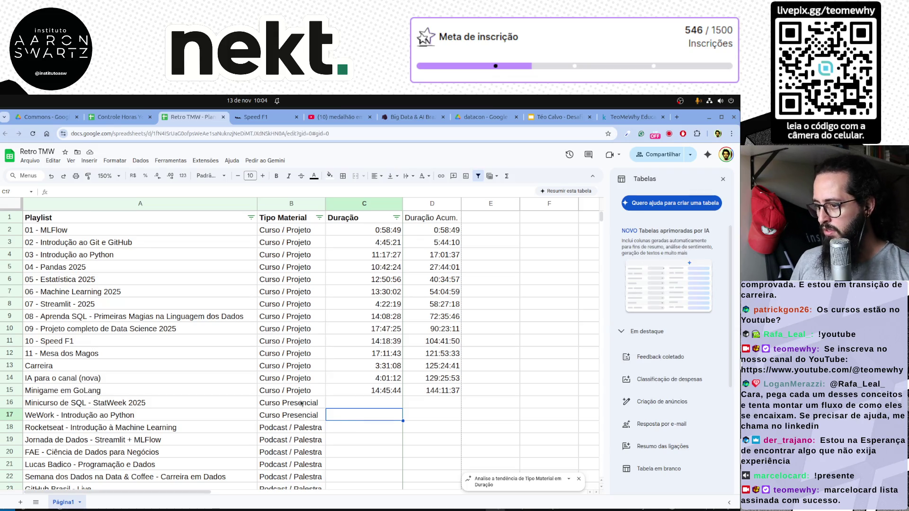
# Append YouTube to B2 and fill 'Curso / Projeto YouTube' down through B15
pyautogui.click(301, 403)
pyautogui.click(305, 231)
pyautogui.doubleClick(306, 232)
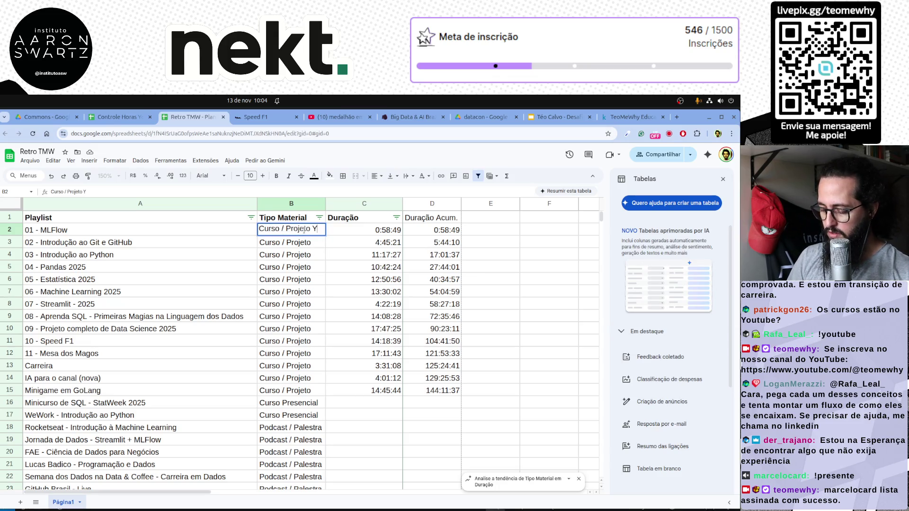
pyautogui.write('outbe')
pyautogui.press('Return')
pyautogui.hotkey('shift', 'Up')
pyautogui.hotkey('shift', 'Down')
pyautogui.hotkey('shift', 'Down')
pyautogui.hotkey('shift', 'Down')
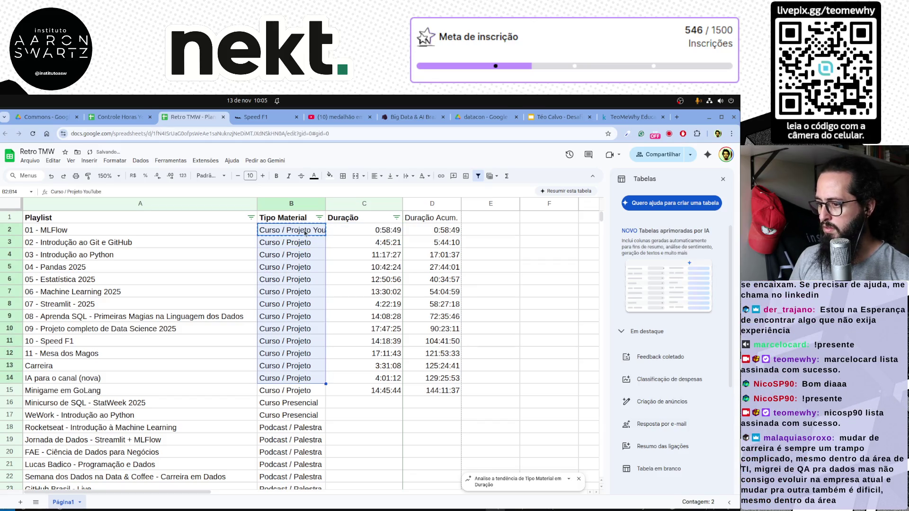
pyautogui.hotkey('ctrl', 'd')
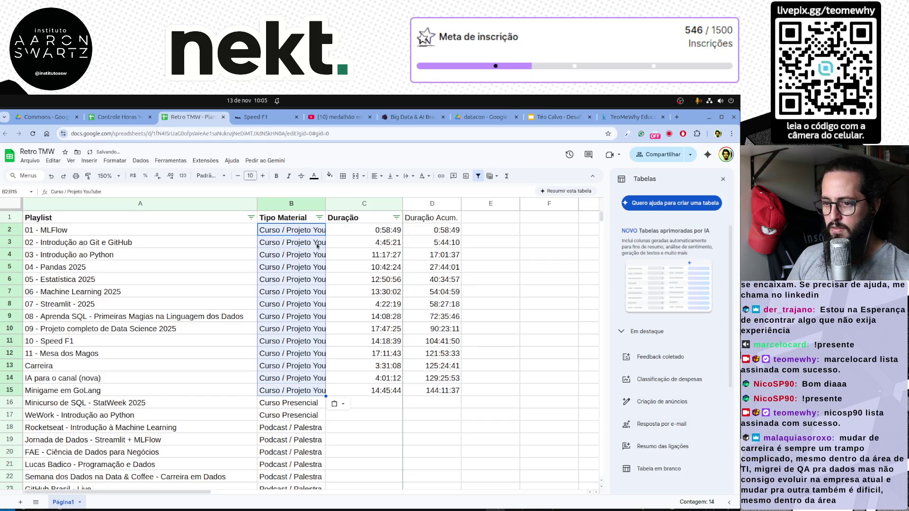
pyautogui.click(388, 466)
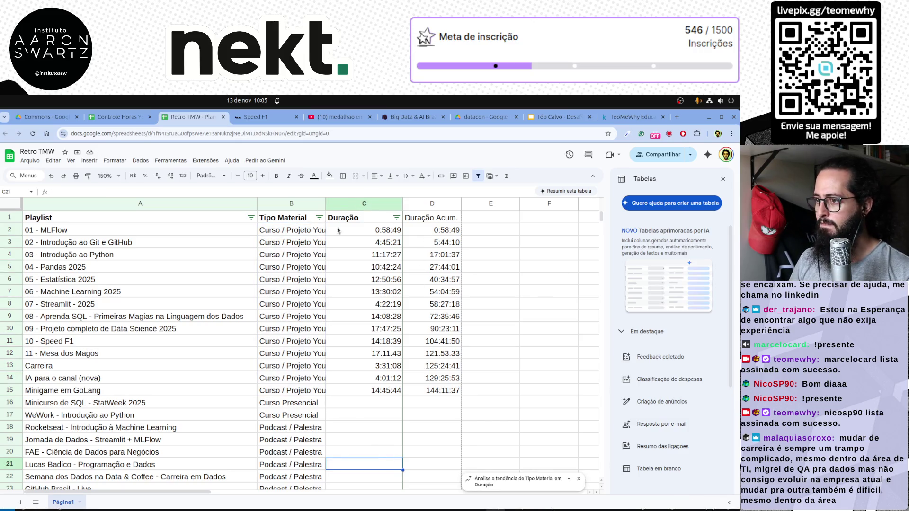
pyautogui.scroll(-9, 170, 389)
pyautogui.scroll(9, 169, 389)
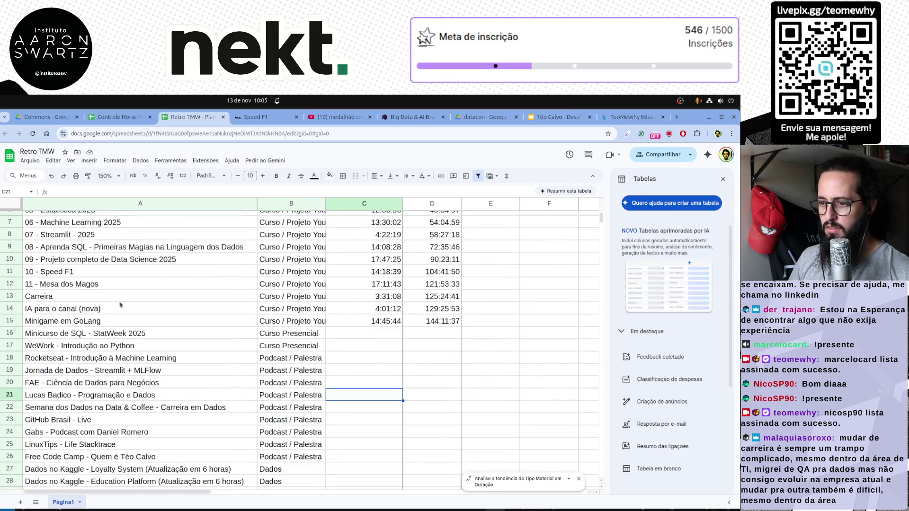
# Change the A1 header from Playlist to Atividade, then select columns A through D
pyautogui.doubleClick(87, 217)
pyautogui.write('Material')
pyautogui.press('Return')
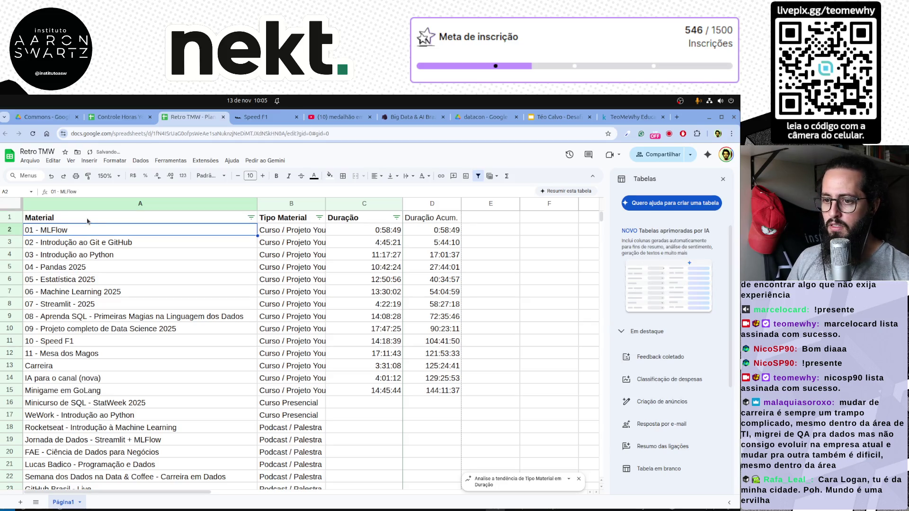
pyautogui.click(87, 219)
pyautogui.write('Atividade')
pyautogui.press('Return')
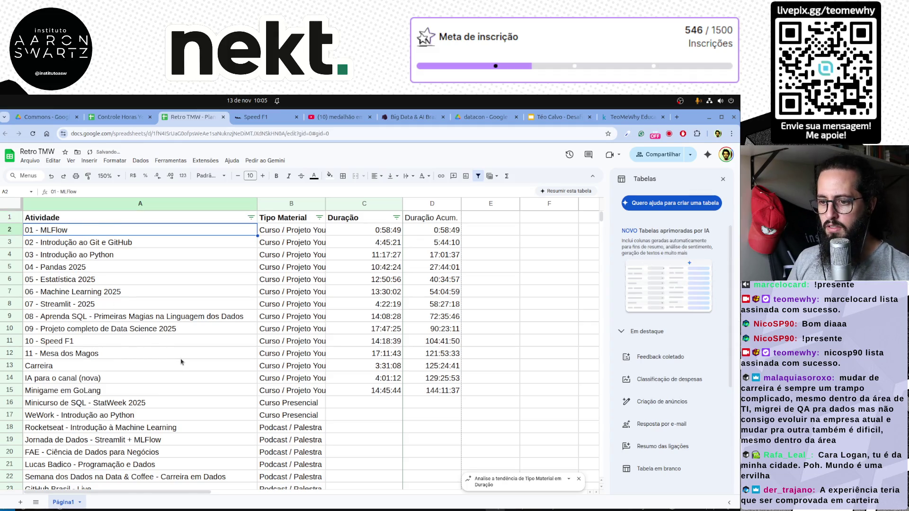
pyautogui.scroll(-7, 181, 362)
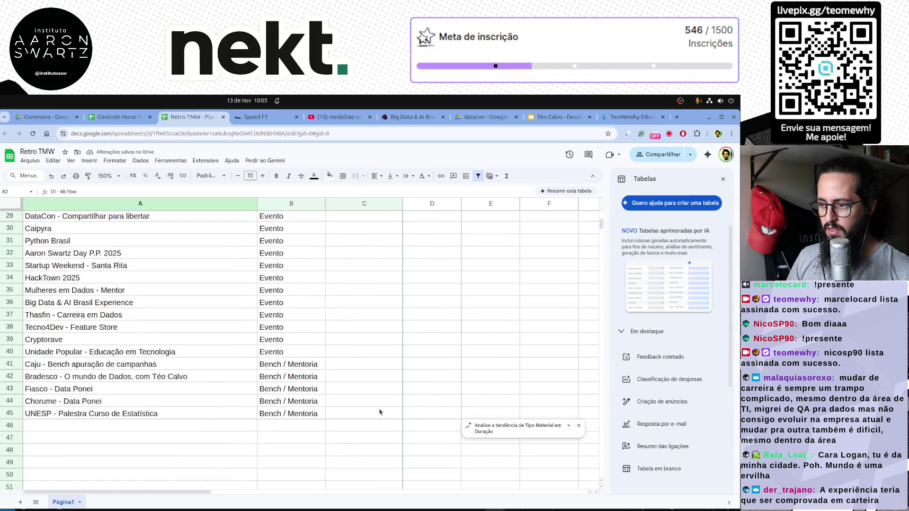
pyautogui.scroll(7, 379, 412)
pyautogui.scroll(-10, 382, 411)
pyautogui.scroll(12, 382, 412)
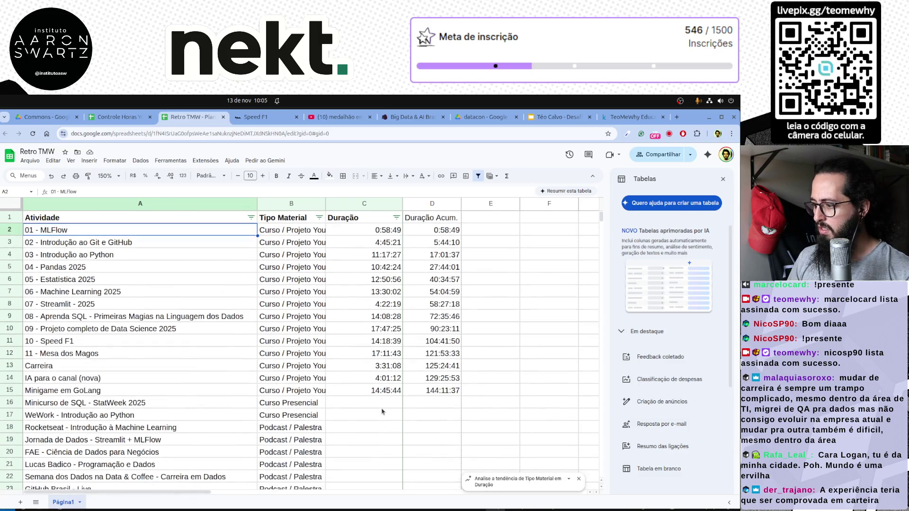
pyautogui.moveTo(213, 203); pyautogui.dragTo(417, 206)
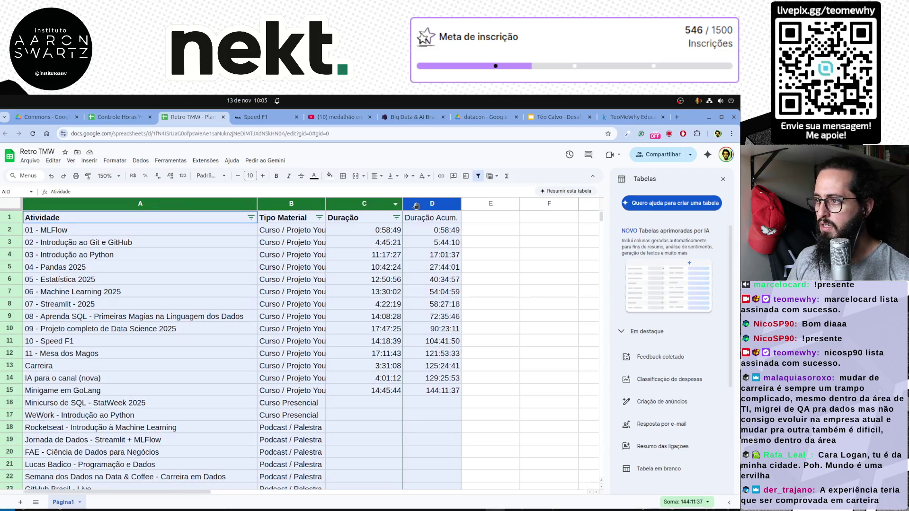
pyautogui.click(89, 161)
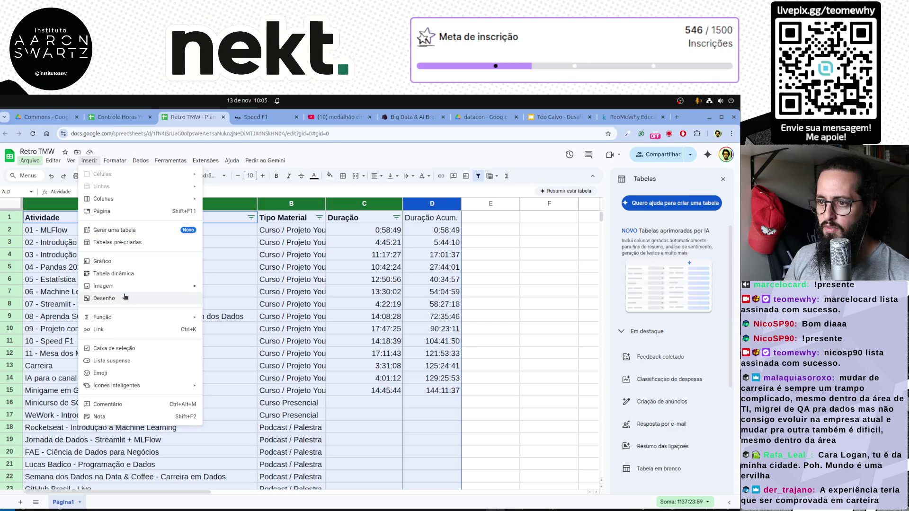
# Create a new-sheet pivot table with Tipo Material rows, COUNTA of Atividade and SUM of Duração
pyautogui.click(129, 275)
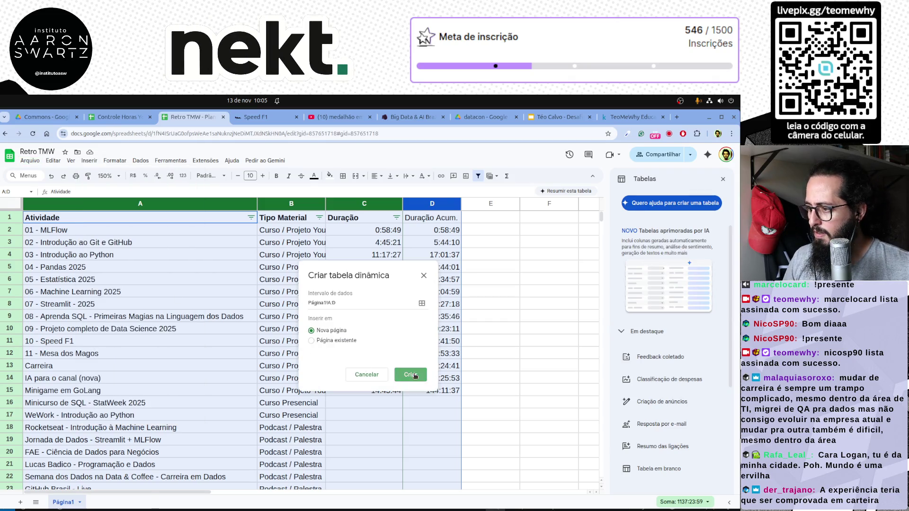
pyautogui.click(408, 375)
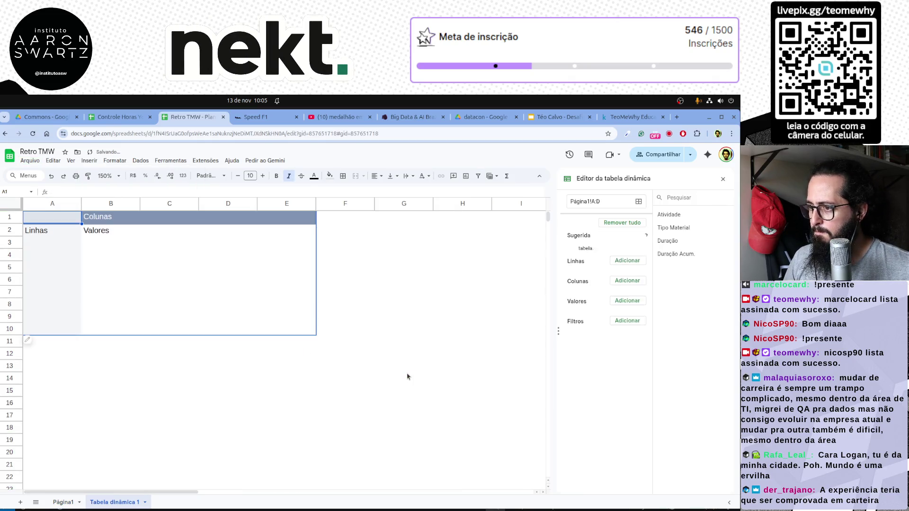
pyautogui.click(626, 256)
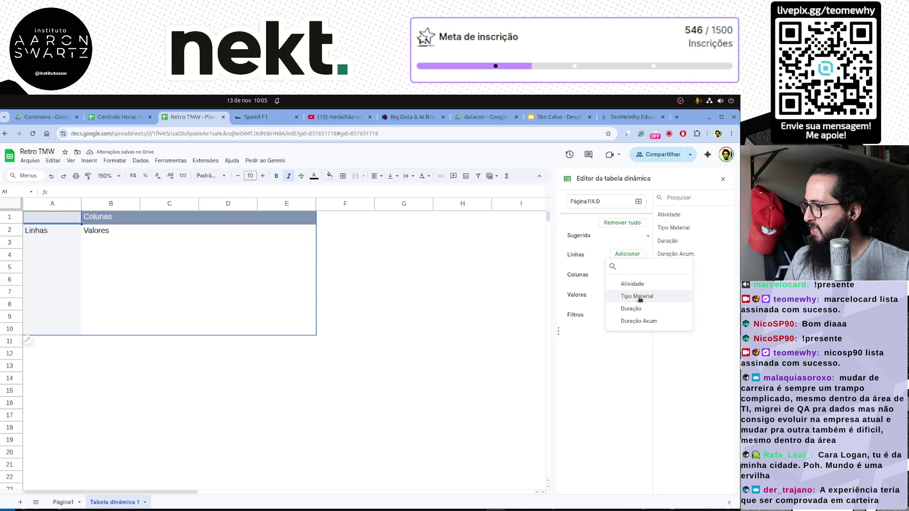
pyautogui.click(639, 297)
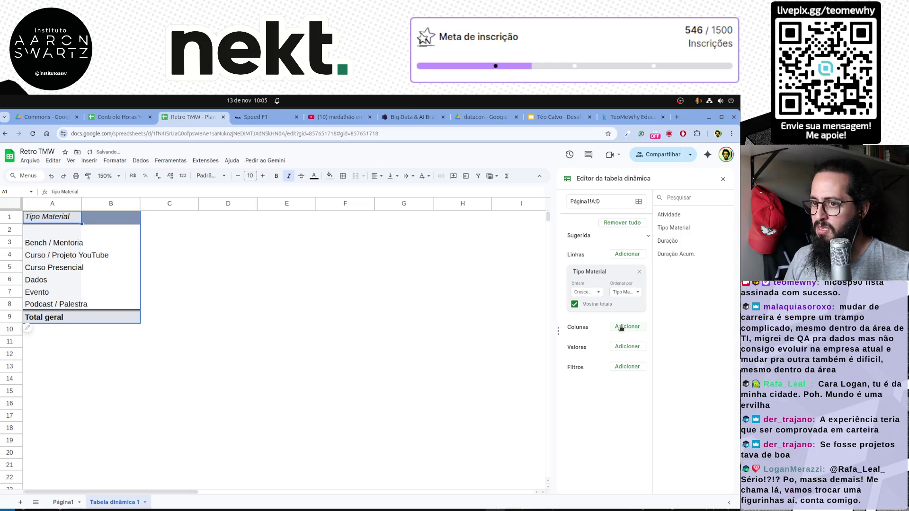
pyautogui.click(624, 347)
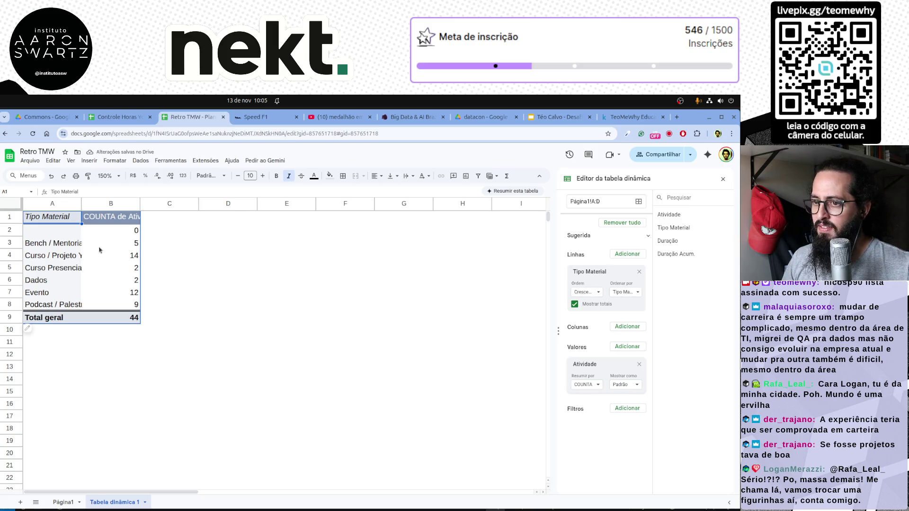
pyautogui.moveTo(81, 204); pyautogui.dragTo(134, 204)
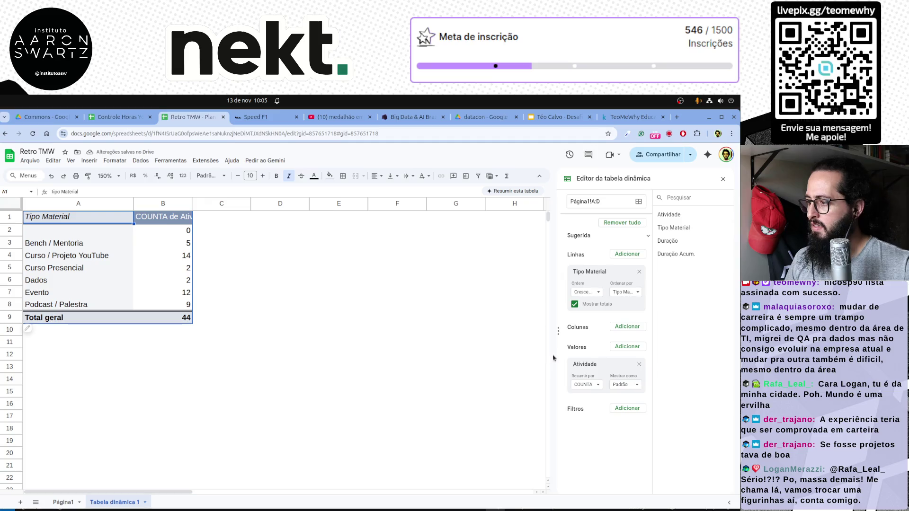
pyautogui.click(626, 348)
pyautogui.click(638, 421)
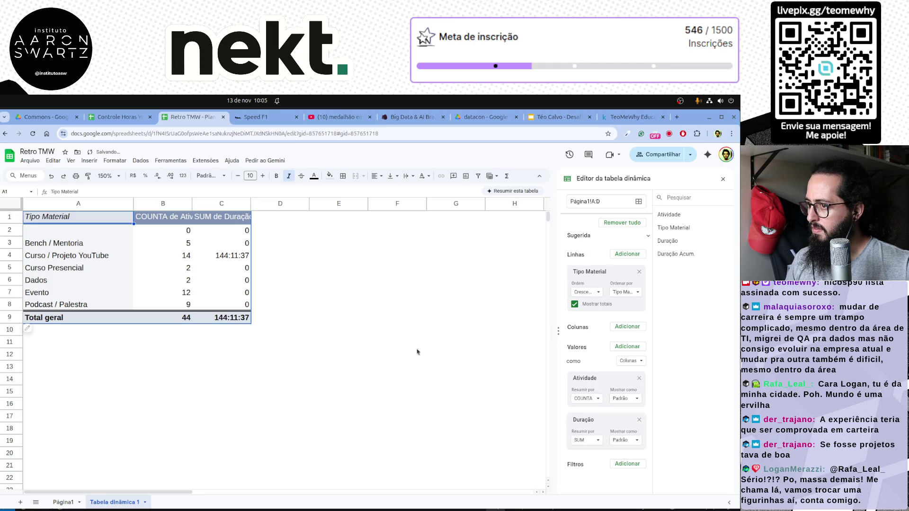
pyautogui.moveTo(251, 204); pyautogui.dragTo(281, 203)
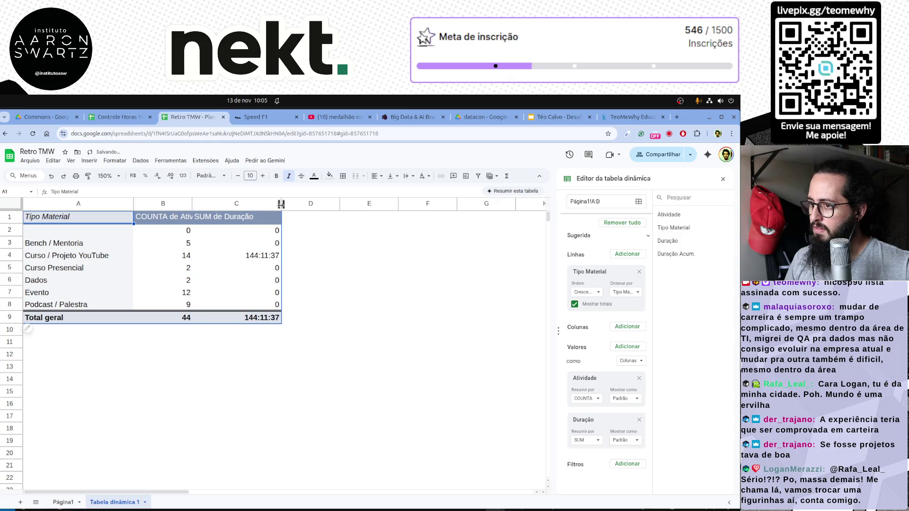
pyautogui.click(341, 310)
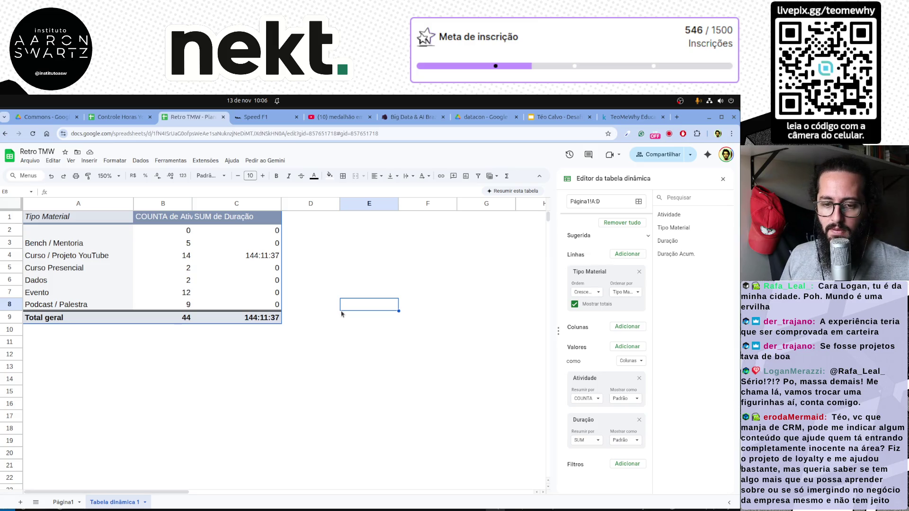
# Filter the pivot table by Atividade with the condition 'Não está vazio' to drop the blank row
pyautogui.click(155, 215)
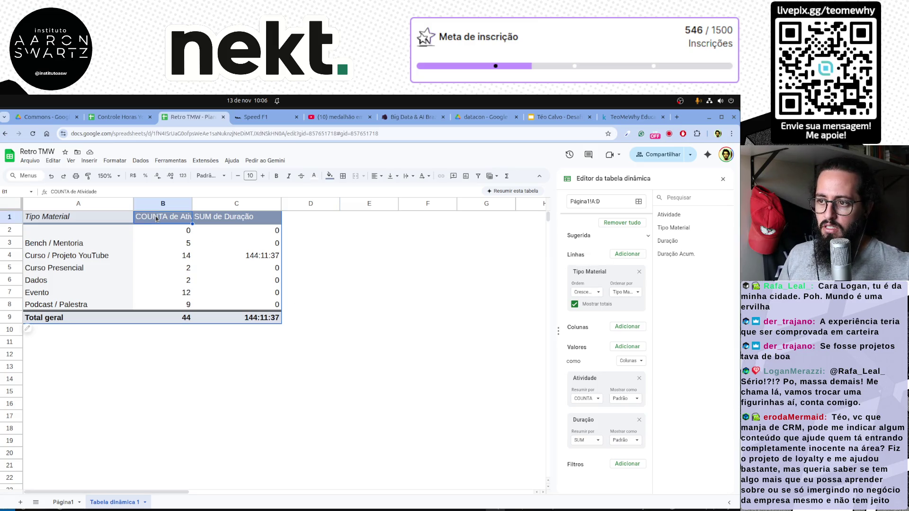
pyautogui.click(615, 464)
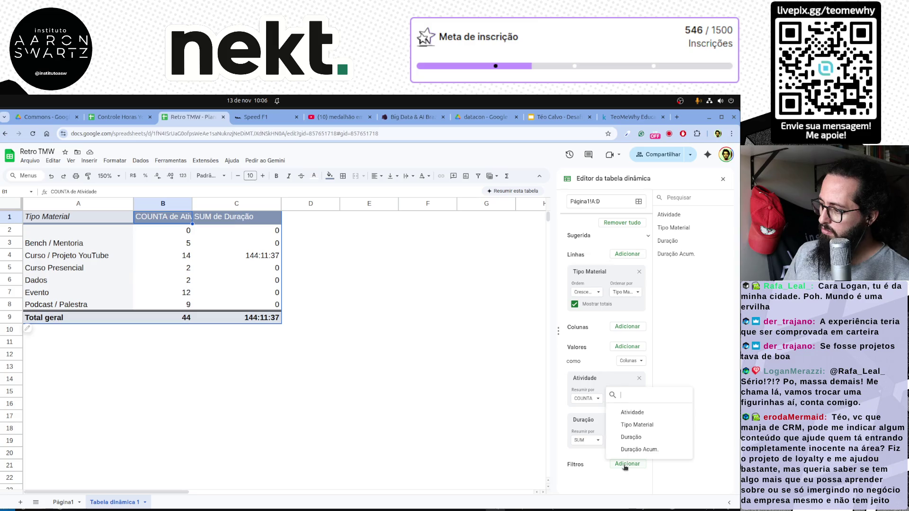
pyautogui.click(644, 413)
pyautogui.scroll(-1, 611, 468)
pyautogui.click(601, 471)
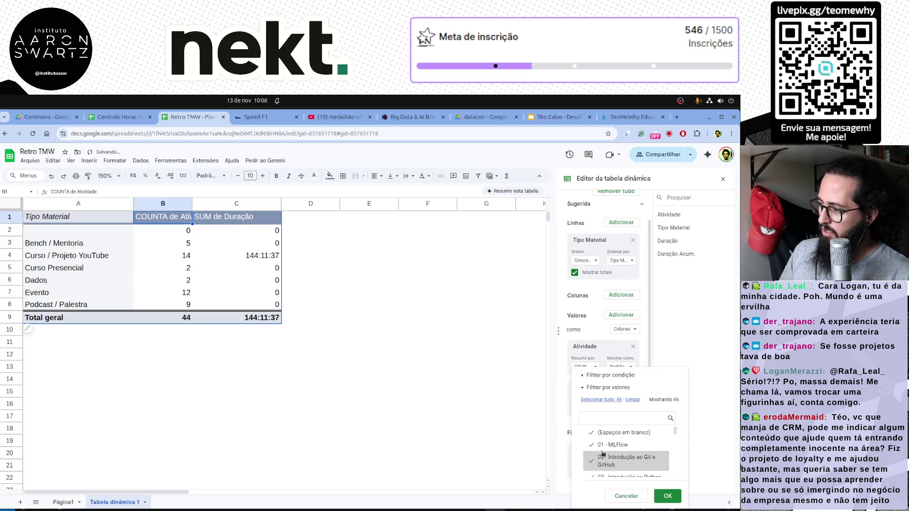
pyautogui.click(608, 375)
pyautogui.click(603, 374)
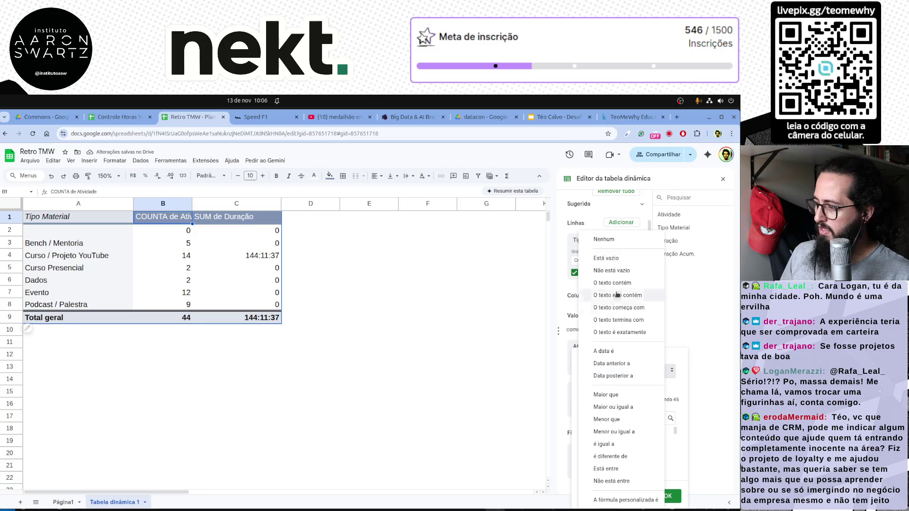
pyautogui.click(615, 270)
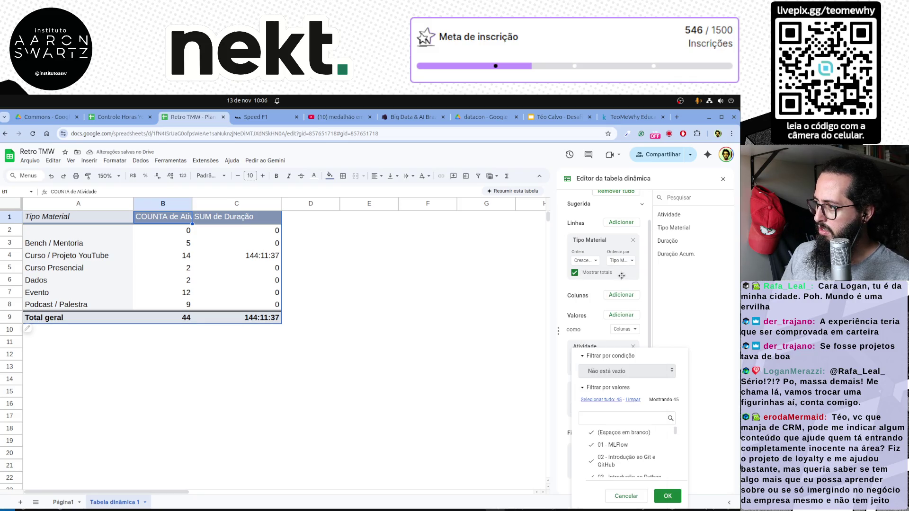
pyautogui.click(670, 497)
pyautogui.click(310, 403)
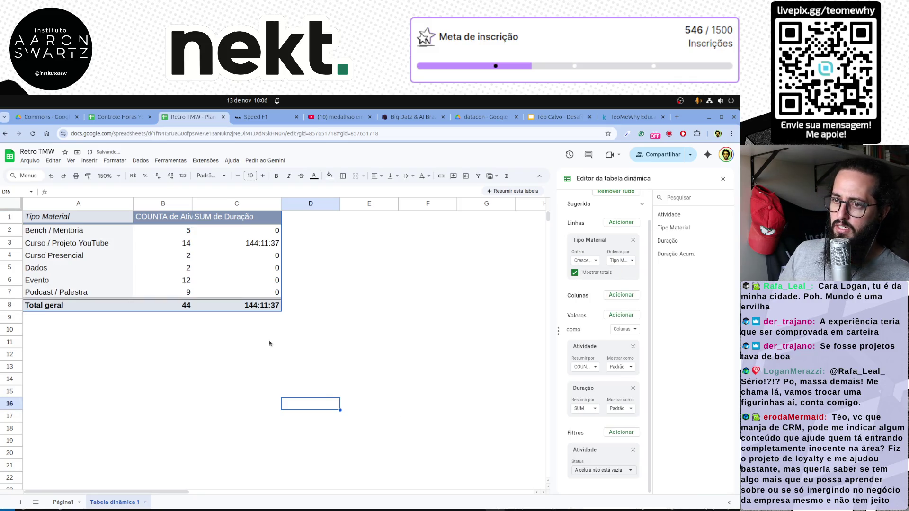
# Rename the pivot column headers to Quantidade and Duração
pyautogui.click(179, 219)
pyautogui.doubleClick(179, 219)
pyautogui.hotkey('ctrl', 'a')
pyautogui.write('Quantidade')
pyautogui.press('Tab')
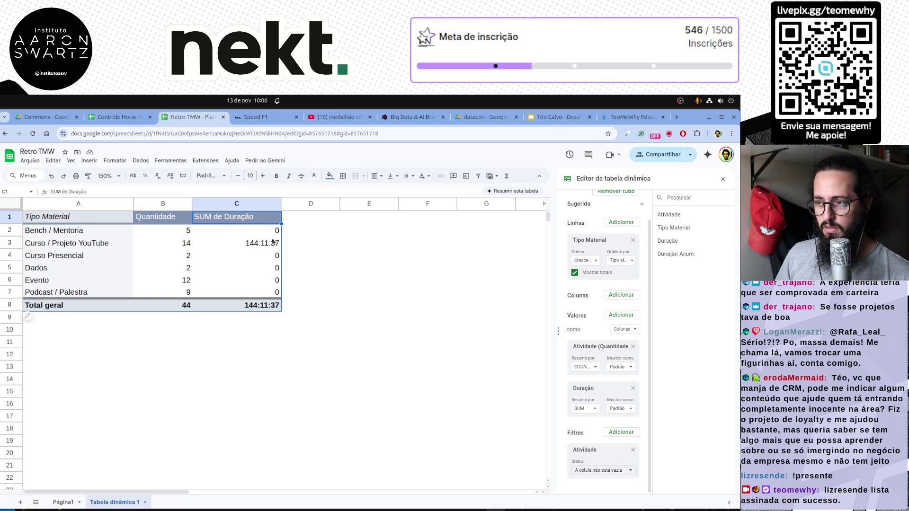
pyautogui.write('Duração')
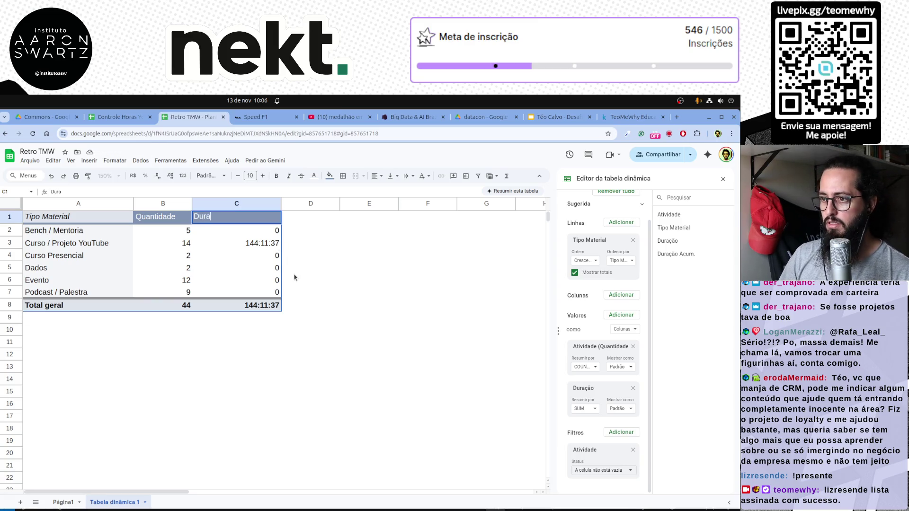
pyautogui.press('Return')
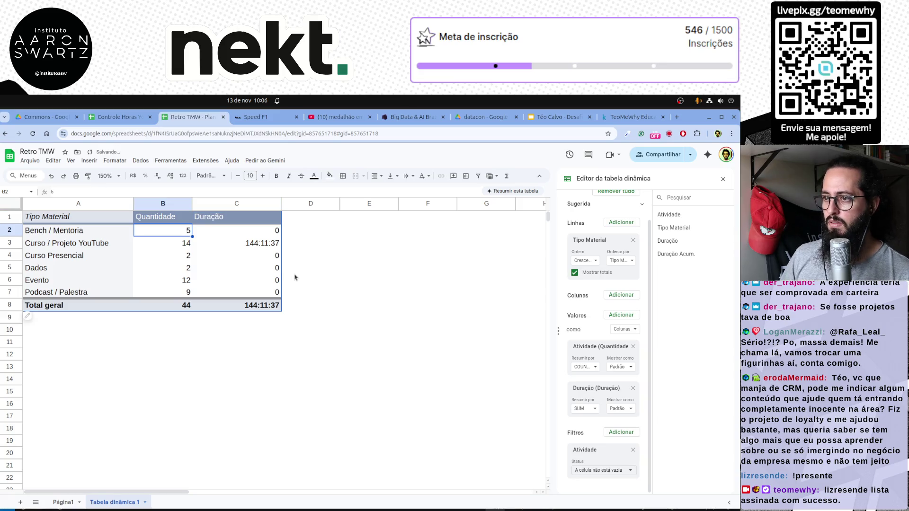
pyautogui.click(230, 220)
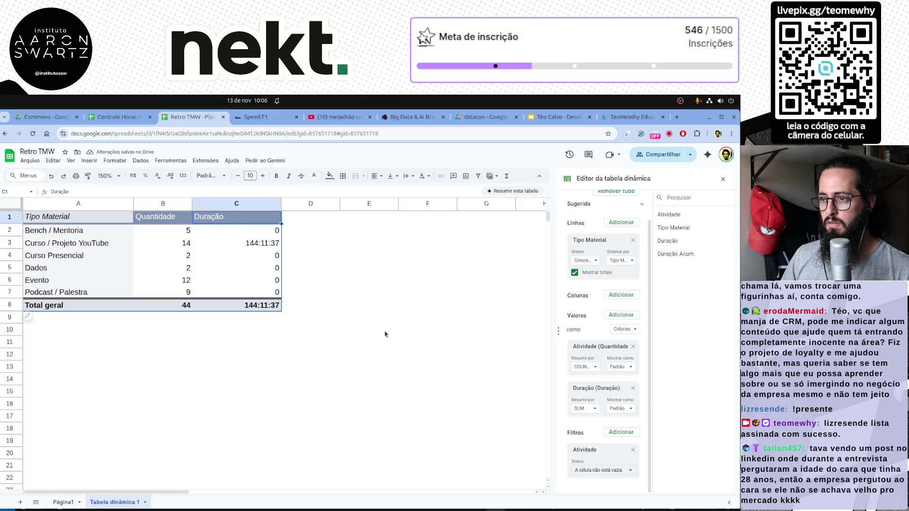
pyautogui.click(420, 393)
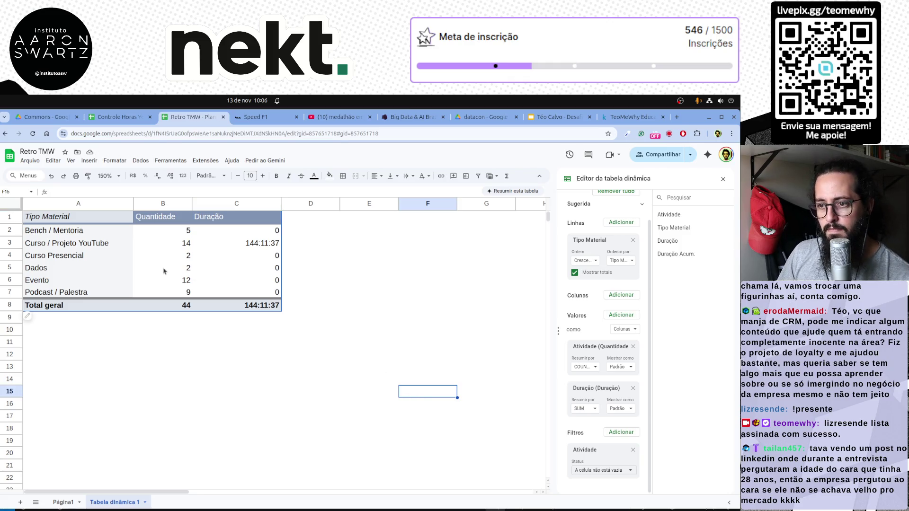
# Switch back to the Página1 data sheet
pyautogui.click(328, 355)
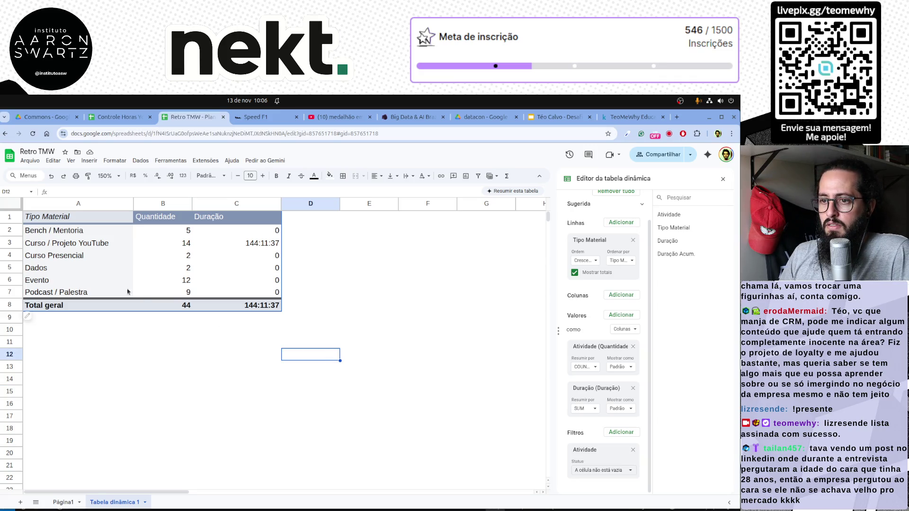
pyautogui.click(92, 273)
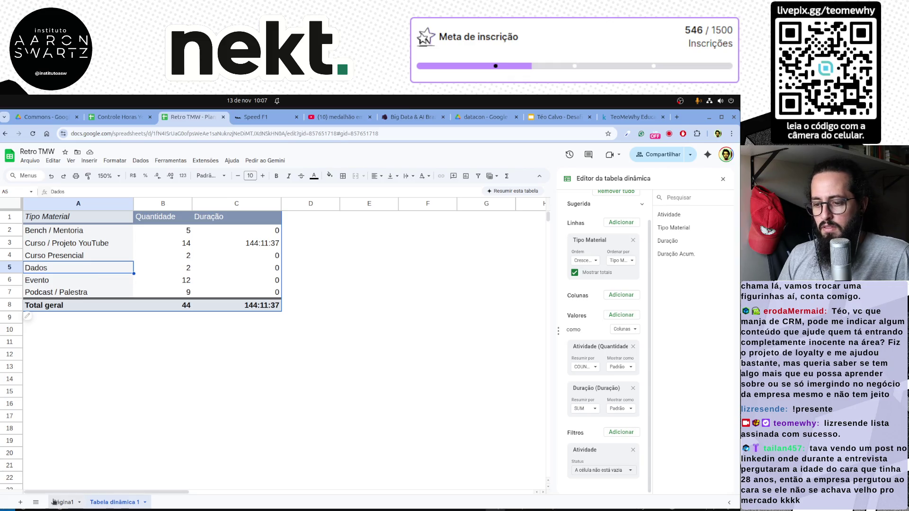
pyautogui.click(63, 502)
pyautogui.scroll(-7, 306, 415)
pyautogui.scroll(4, 306, 414)
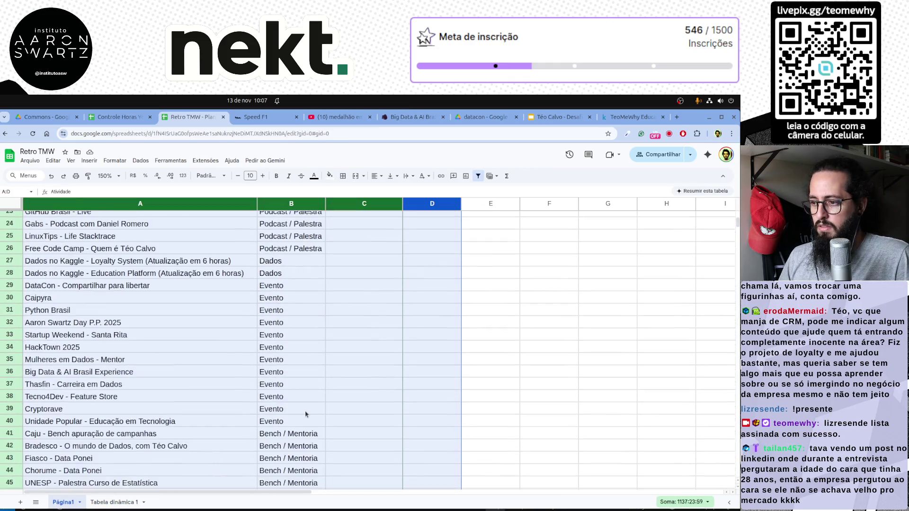
# Change B27's Tipo Material to 'Dados Abertos' and copy it into B28
pyautogui.click(296, 331)
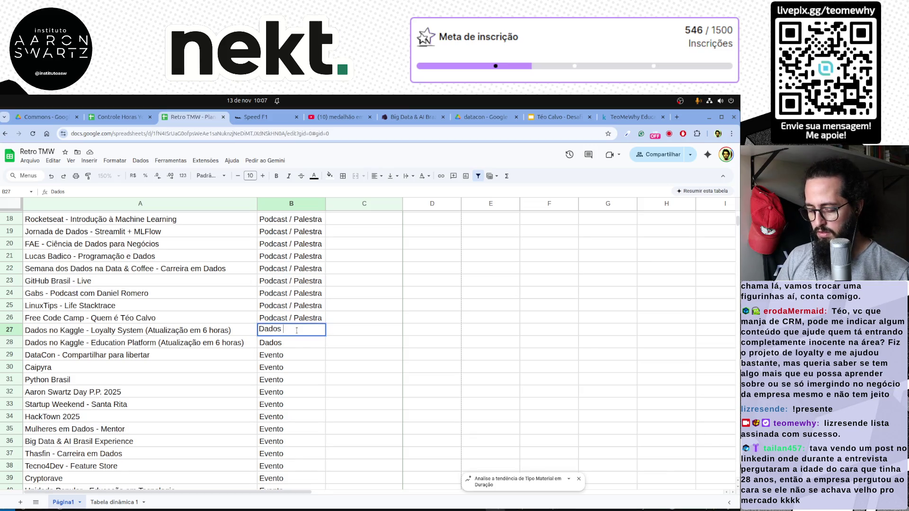
pyautogui.write('Abertos')
pyautogui.hotkey('ctrl', 'Return')
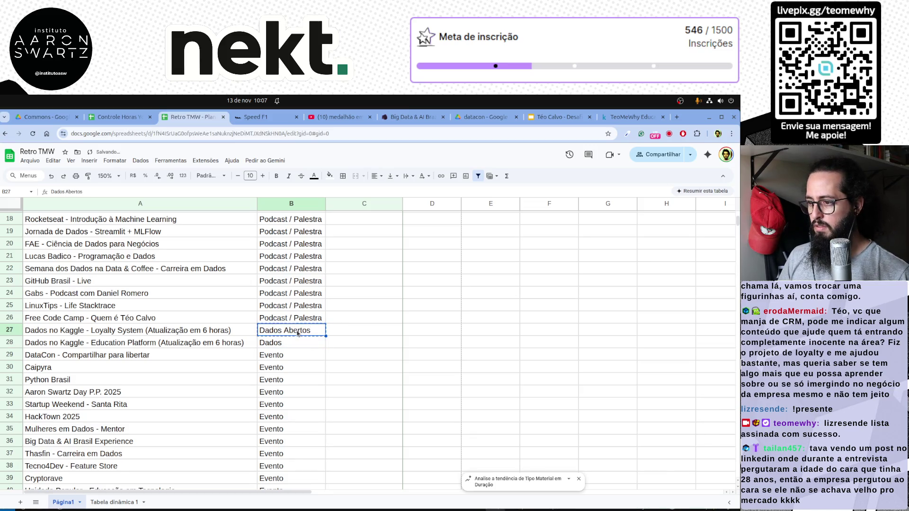
pyautogui.hotkey('shift', 'Down')
pyautogui.hotkey('ctrl', 'c')
pyautogui.hotkey('ctrl', 'v')
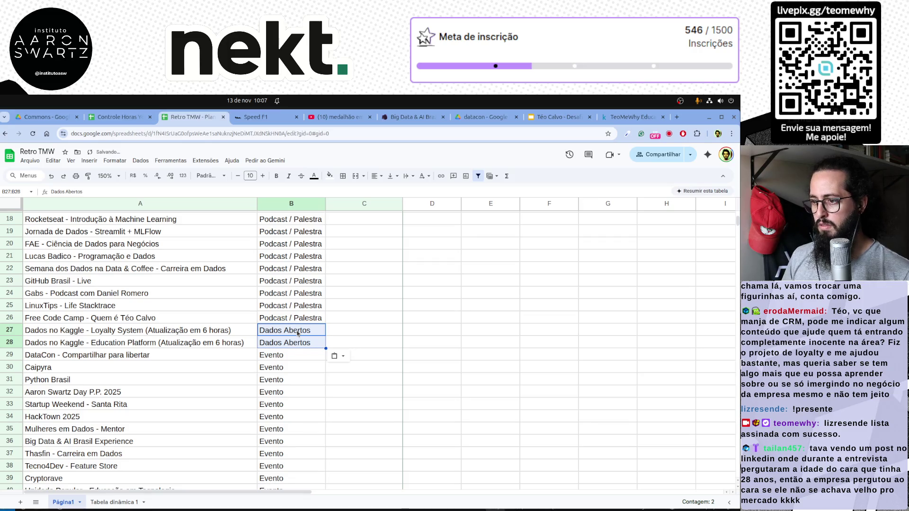
# Check the pivot sheet, then back on Página1 select the SQL StatWeek minicourse's empty duration
pyautogui.click(102, 503)
pyautogui.click(217, 395)
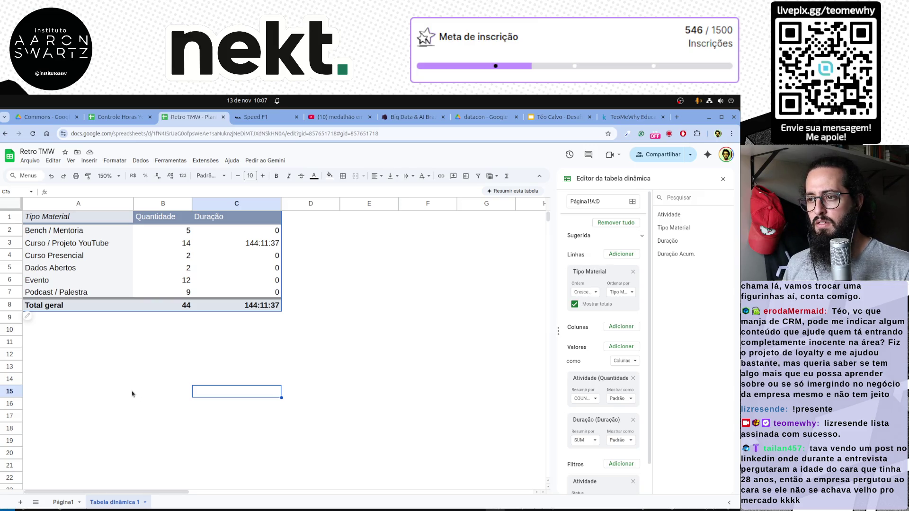
pyautogui.click(57, 503)
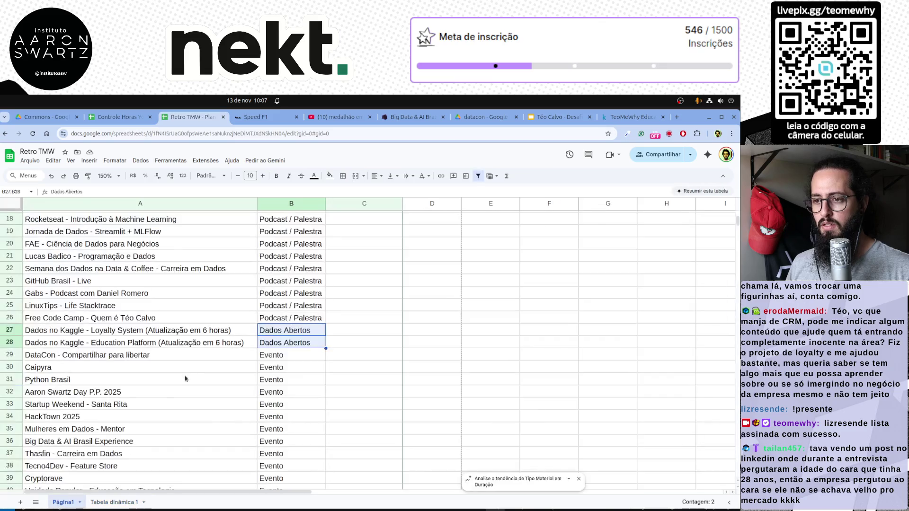
pyautogui.scroll(5, 351, 359)
pyautogui.scroll(-2, 351, 361)
pyautogui.scroll(-5, 351, 361)
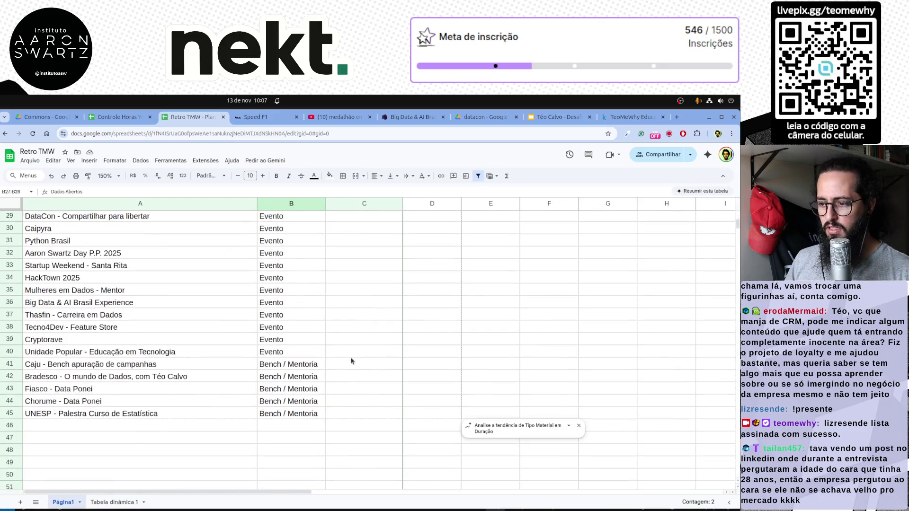
pyautogui.scroll(2, 351, 361)
pyautogui.scroll(2, 351, 361)
pyautogui.scroll(-4, 351, 361)
pyautogui.scroll(4, 351, 361)
pyautogui.scroll(2, 351, 361)
pyautogui.scroll(2, 351, 361)
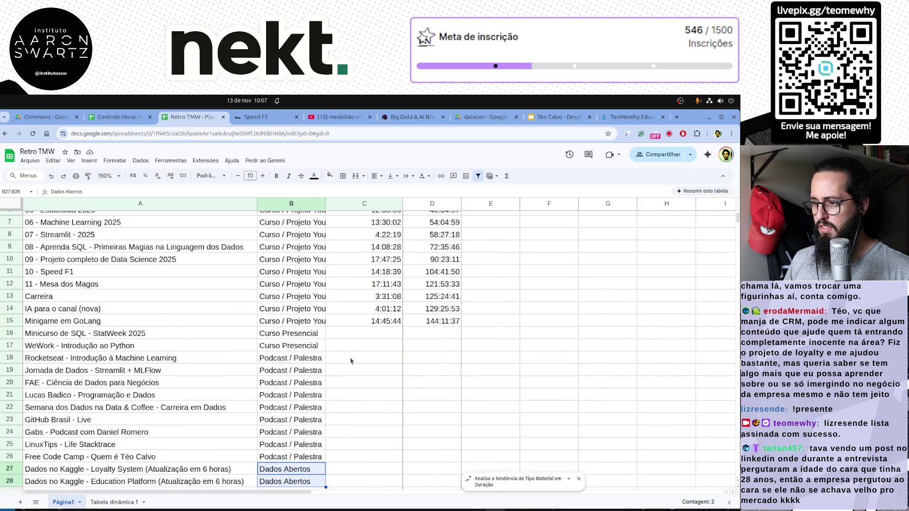
pyautogui.click(349, 337)
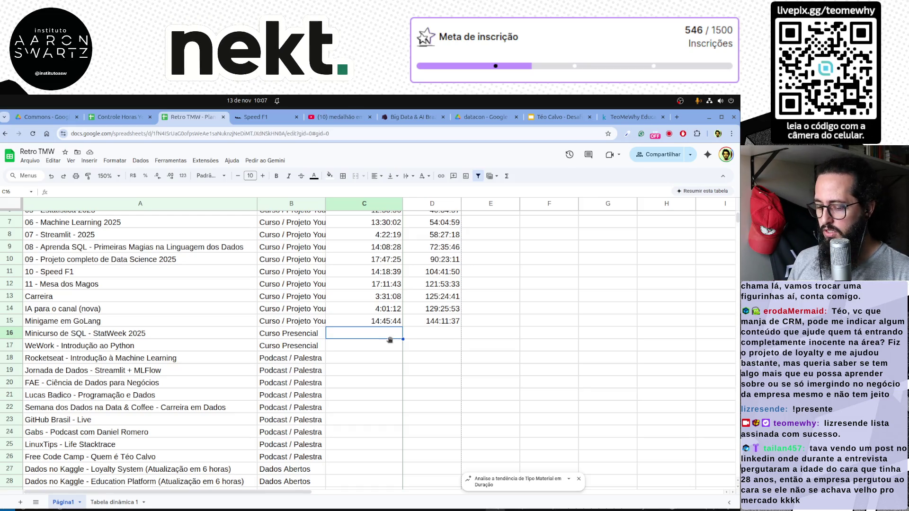
# Enter durations 06:00:00 in C16 and 12:00:00 in C17, then view the pivot table
pyautogui.write('06:00:')
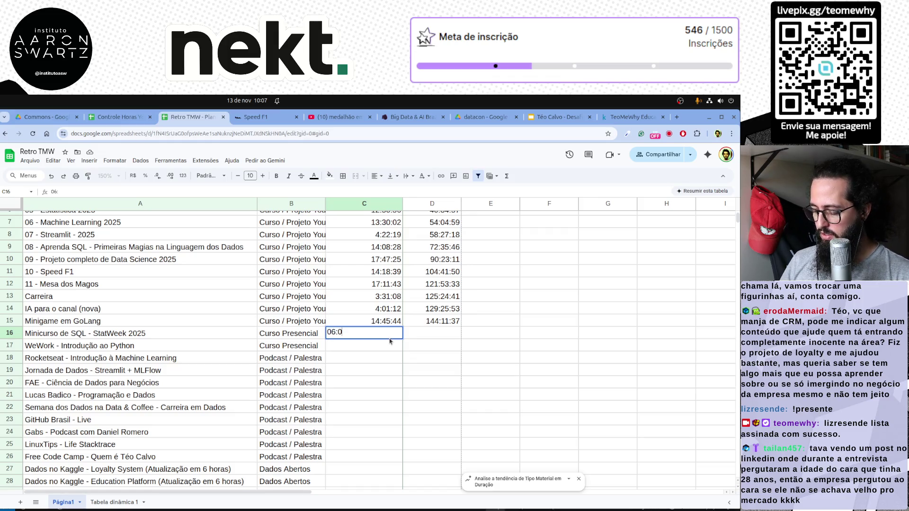
pyautogui.write('00')
pyautogui.press('Return')
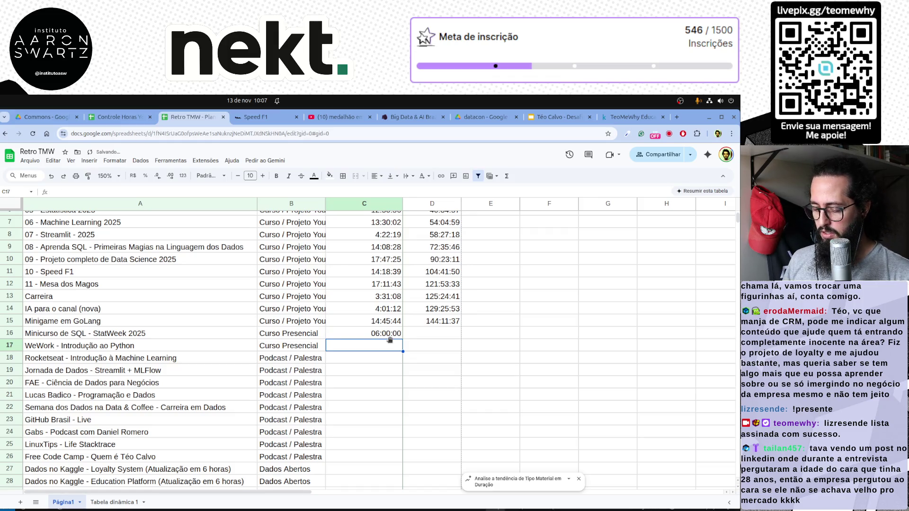
pyautogui.write('12:00:00')
pyautogui.press('Return')
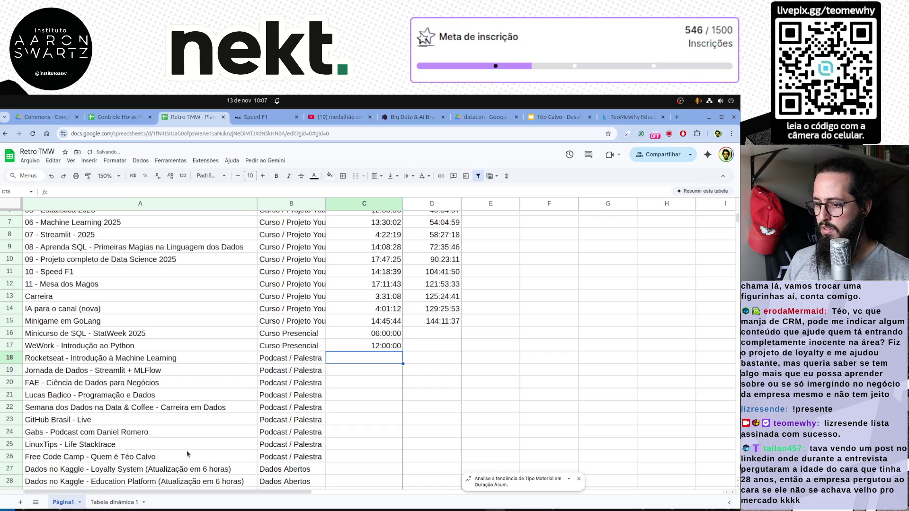
pyautogui.click(116, 503)
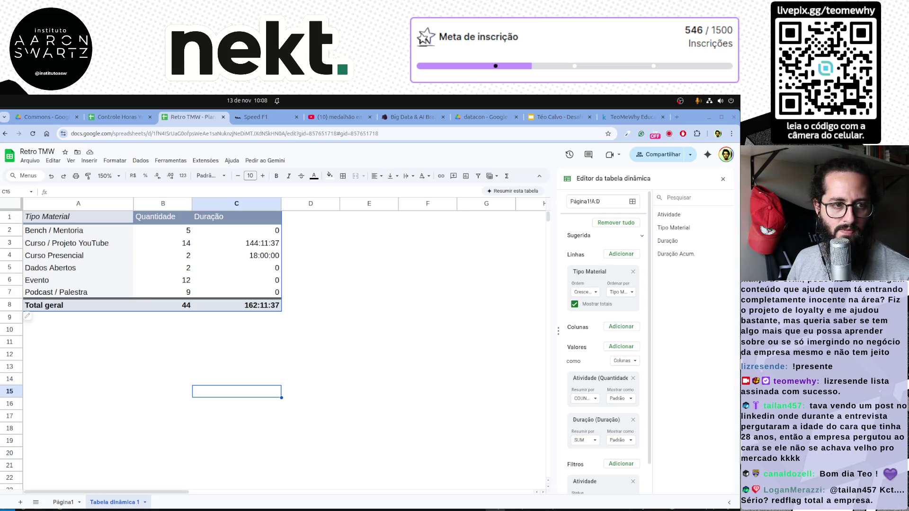
pyautogui.click(284, 372)
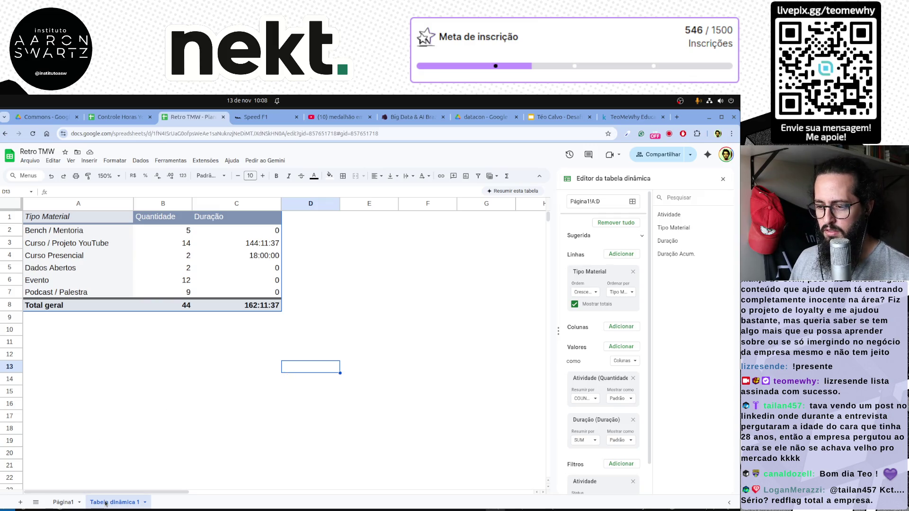
# Rename the sheets Página1 to 'Dados' and Tabela dinâmica 1 to 'Relatório'
pyautogui.doubleClick(69, 502)
pyautogui.write('Dados')
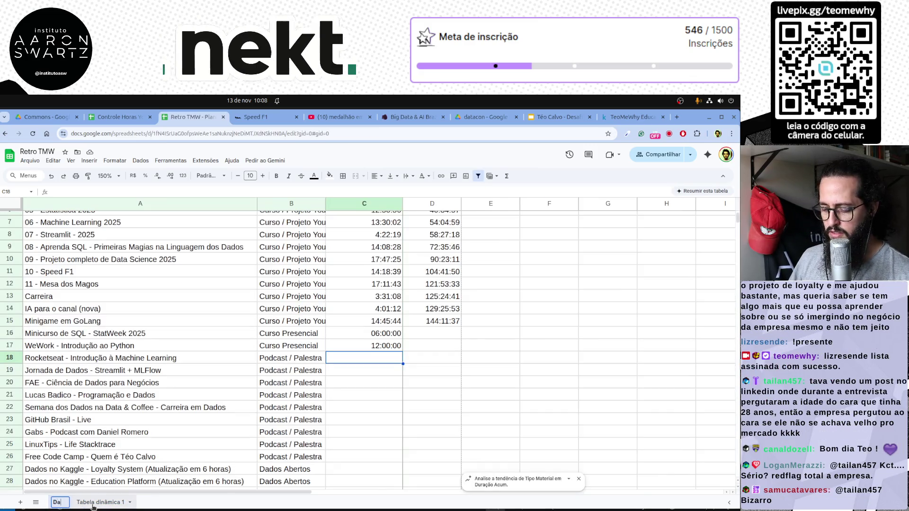
pyautogui.press('Return')
pyautogui.doubleClick(104, 503)
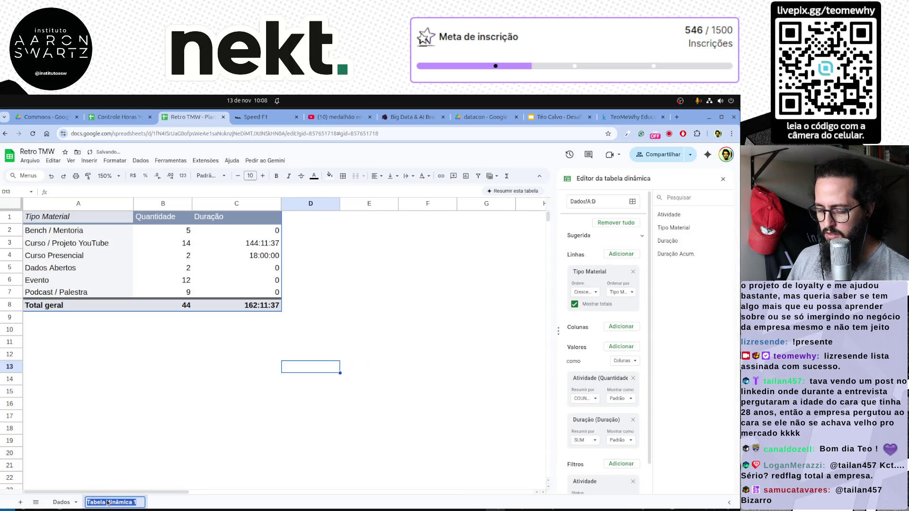
pyautogui.write('Relatório')
pyautogui.press('Return')
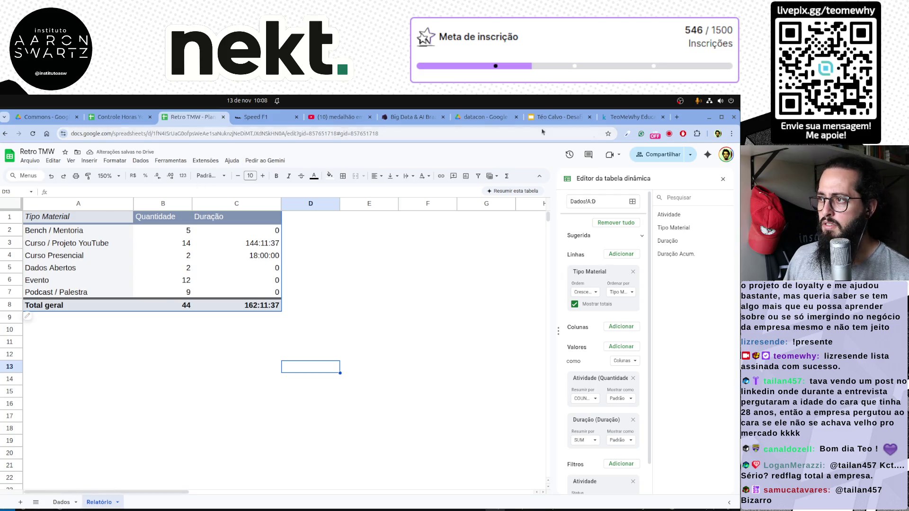
# Center-align the Quantidade and Duração headers in B1:C1, then return to Dados
pyautogui.moveTo(168, 222); pyautogui.dragTo(236, 218)
pyautogui.click(374, 176)
pyautogui.click(387, 189)
pyautogui.click(374, 344)
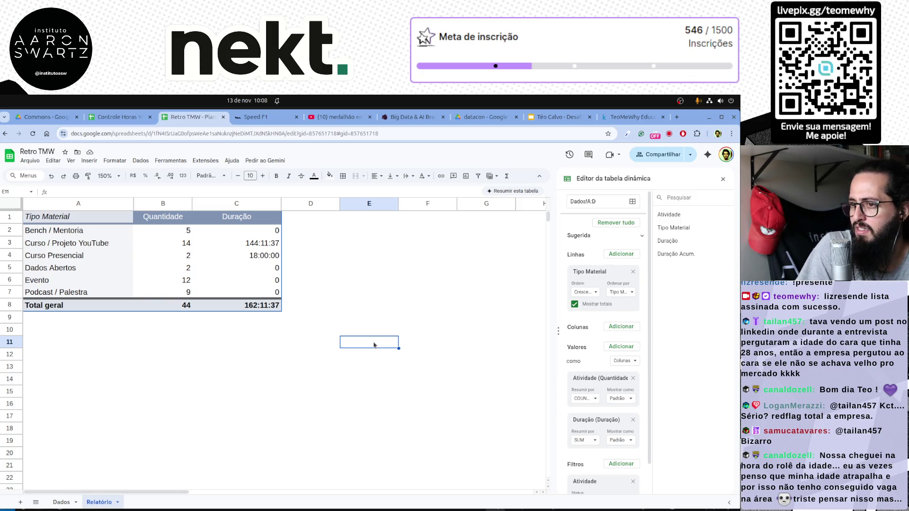
pyautogui.click(61, 502)
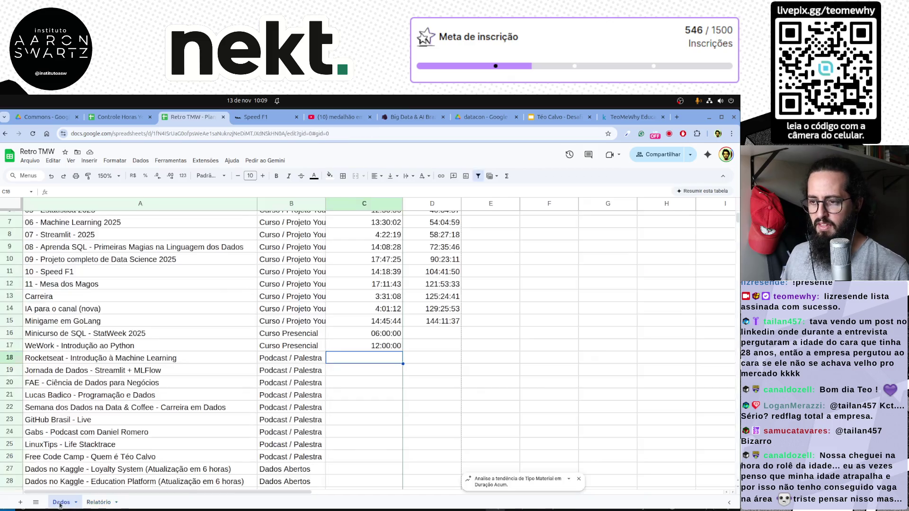
# Scroll through the Dados activity rows, then go back to the Relatório pivot table
pyautogui.scroll(2, 237, 383)
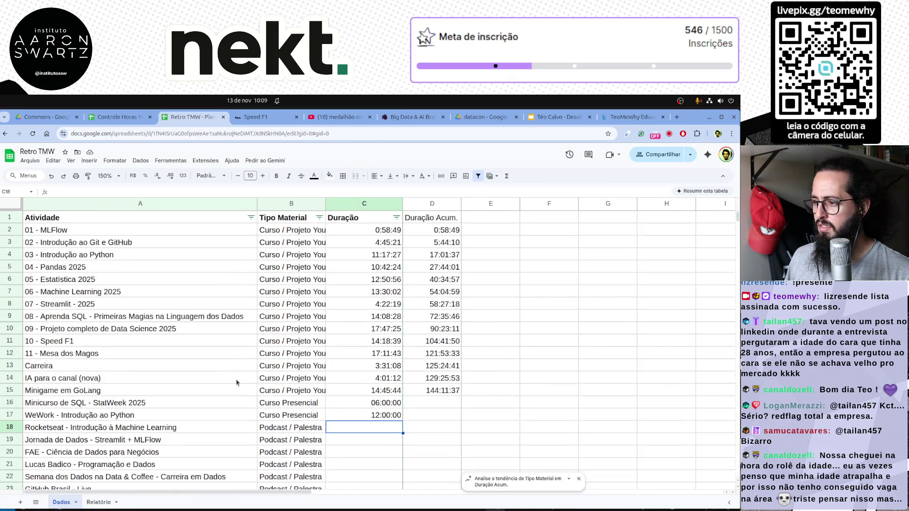
pyautogui.scroll(-10, 239, 380)
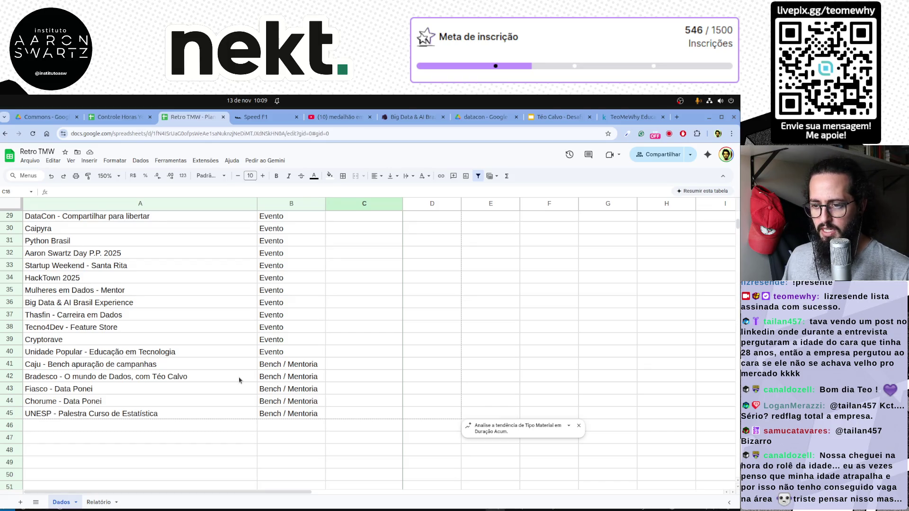
pyautogui.scroll(5, 239, 380)
pyautogui.scroll(-5, 239, 380)
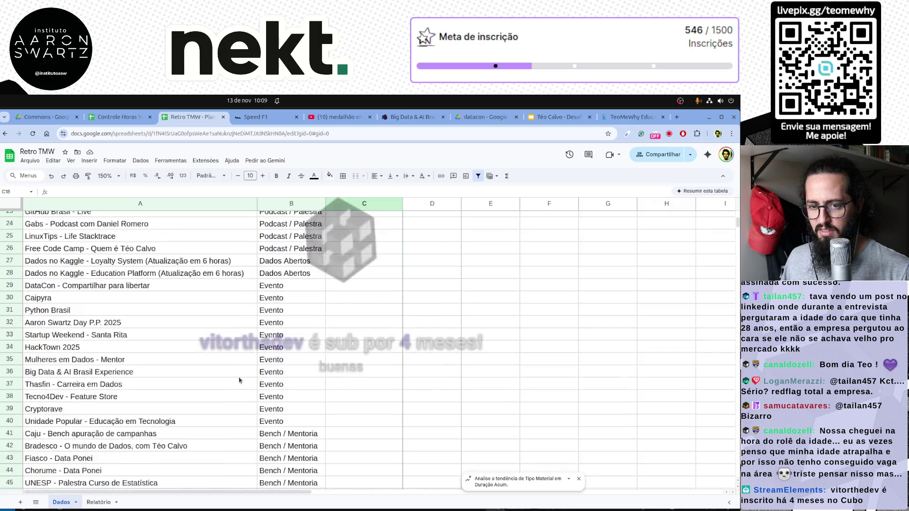
pyautogui.scroll(2, 239, 380)
pyautogui.scroll(7, 239, 380)
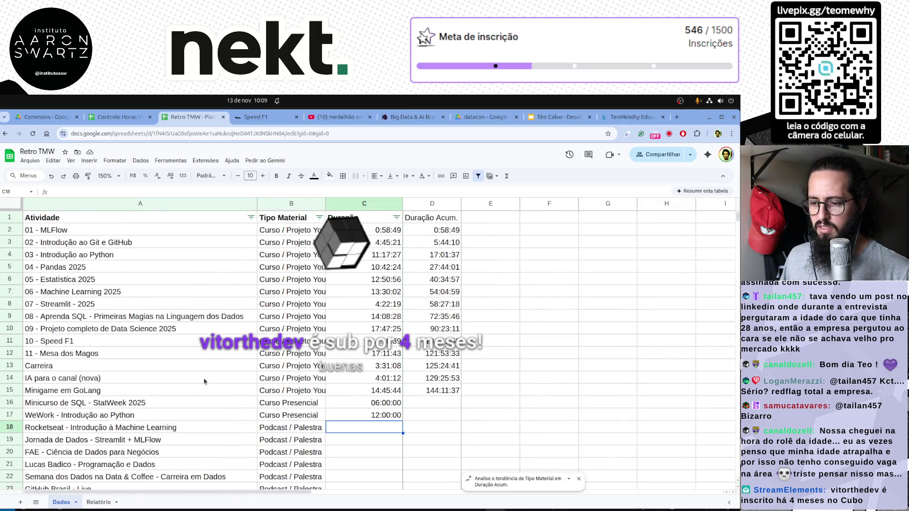
pyautogui.hotkey('ctrl', 'shift', 'pagedown')
pyautogui.click(267, 366)
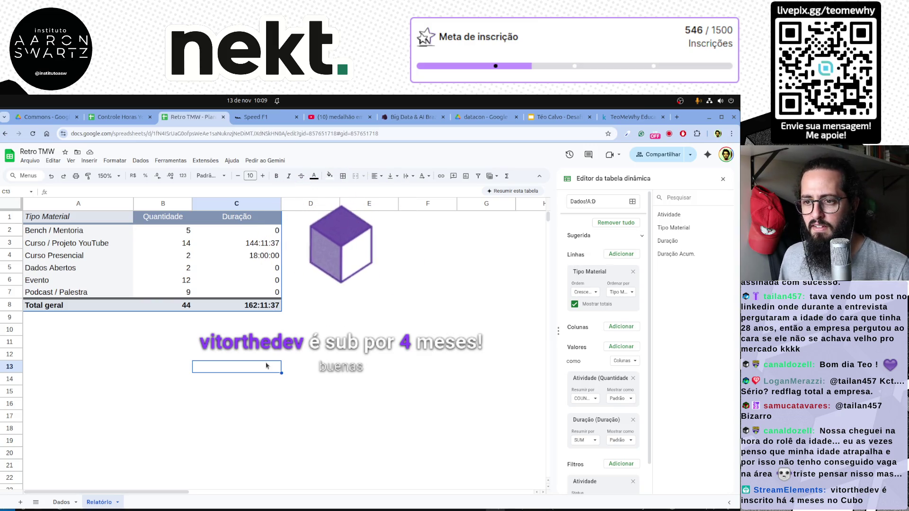
# Zoom the Relatório sheet to 200%
pyautogui.click(119, 177)
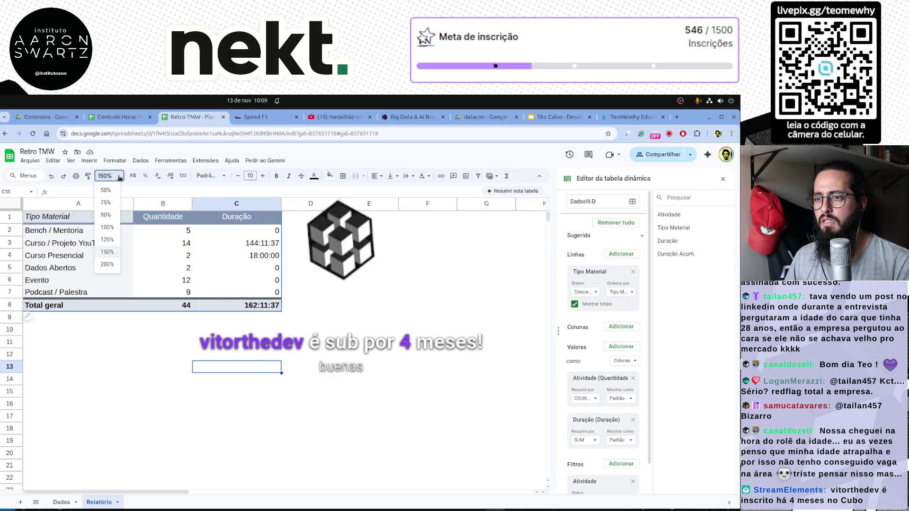
pyautogui.click(108, 265)
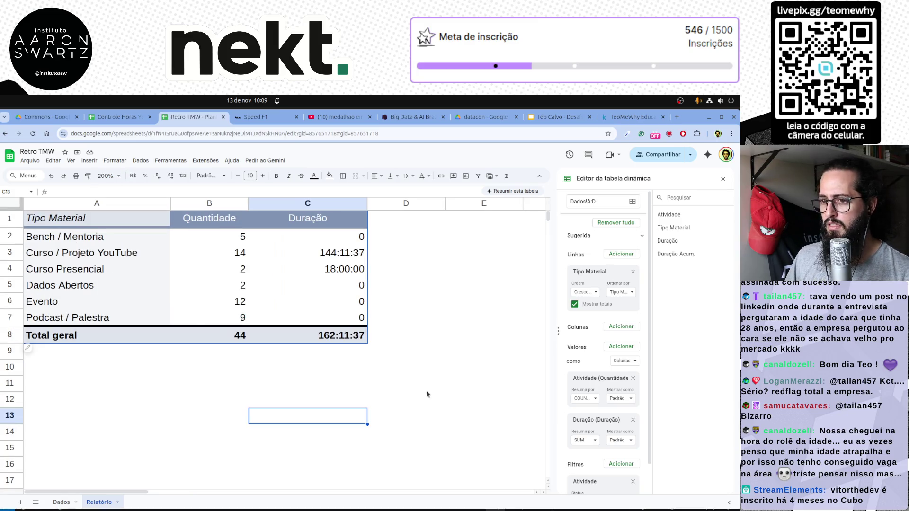
pyautogui.click(436, 379)
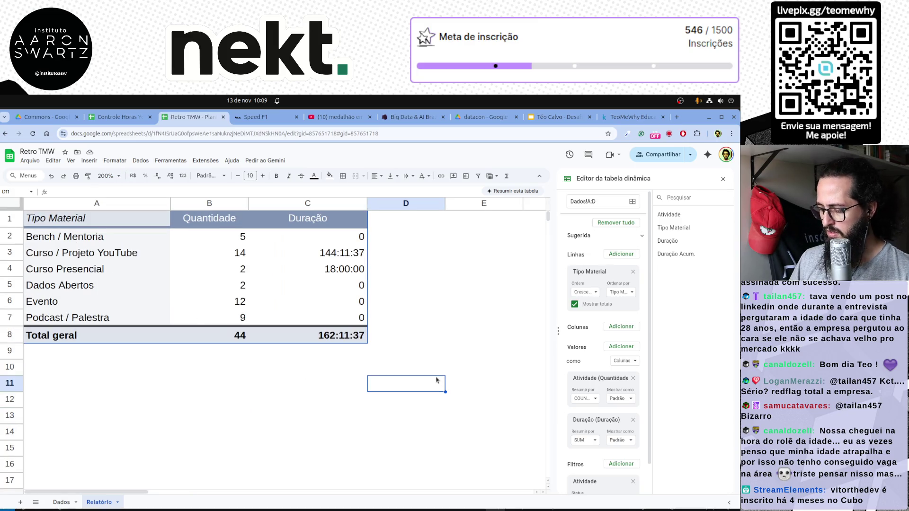
# Screenshot the pivot table cropped just below Total geral, then return to Dados
pyautogui.press('Print')
pyautogui.moveTo(123, 251); pyautogui.dragTo(23, 208)
pyautogui.moveTo(209, 356); pyautogui.dragTo(240, 343)
pyautogui.moveTo(372, 305); pyautogui.dragTo(371, 305)
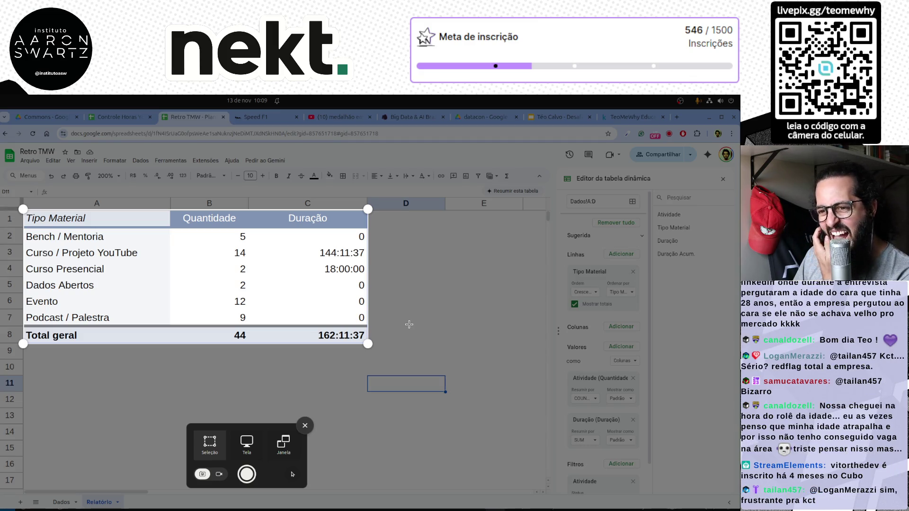
pyautogui.press('Return')
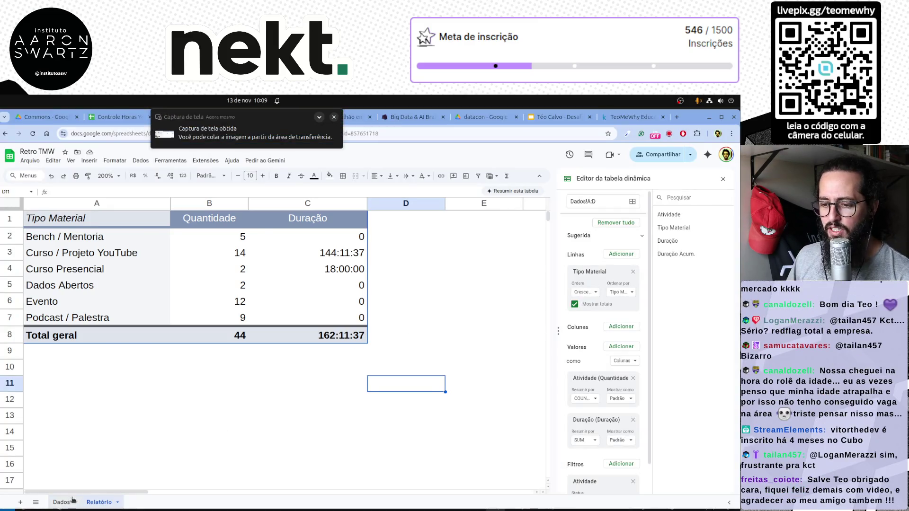
pyautogui.click(60, 504)
pyautogui.scroll(-10, 179, 457)
pyautogui.scroll(4, 191, 450)
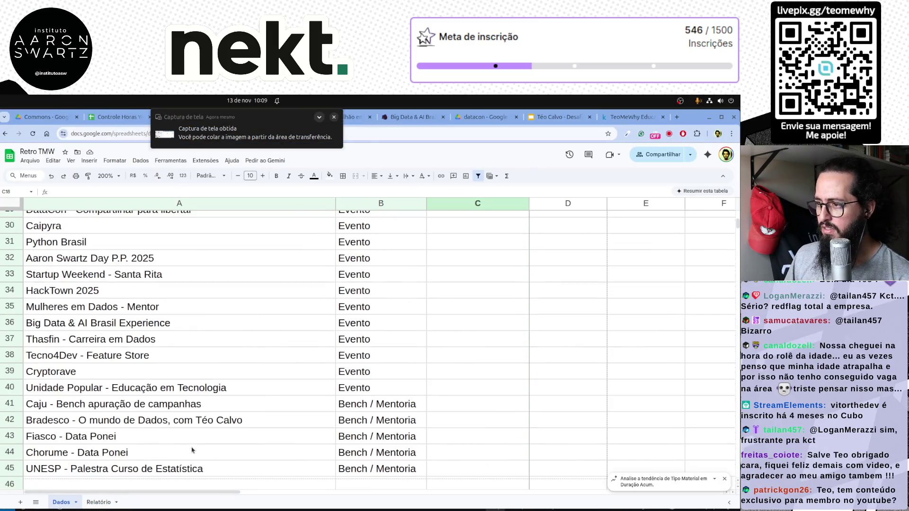
# Change Mulheres em Dados - Mentor's Tipo Material in B35 to 'Bench / Mentoria'
pyautogui.moveTo(97, 305)
pyautogui.mouseDown()
pyautogui.moveTo(251, 319)
pyautogui.moveTo(336, 420)
pyautogui.moveTo(359, 303)
pyautogui.mouseUp()
pyautogui.scroll(2, 357, 347)
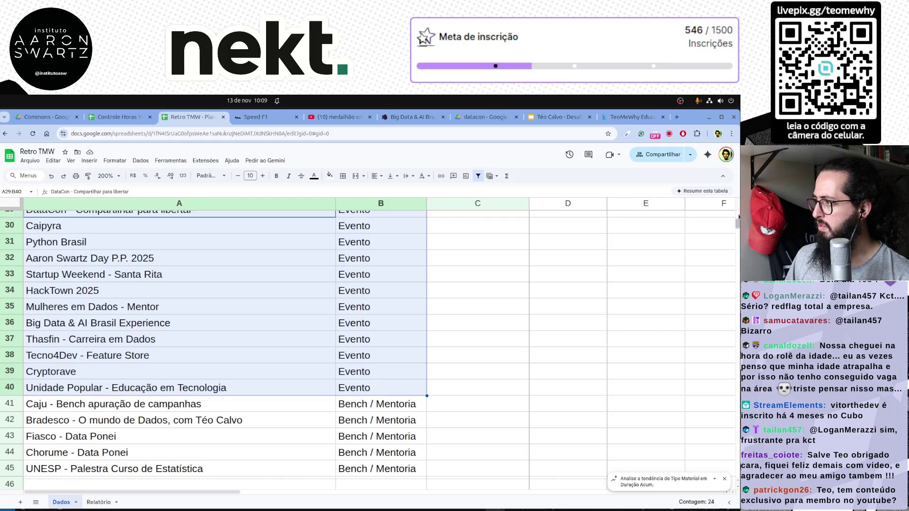
pyautogui.scroll(1, 737, 222)
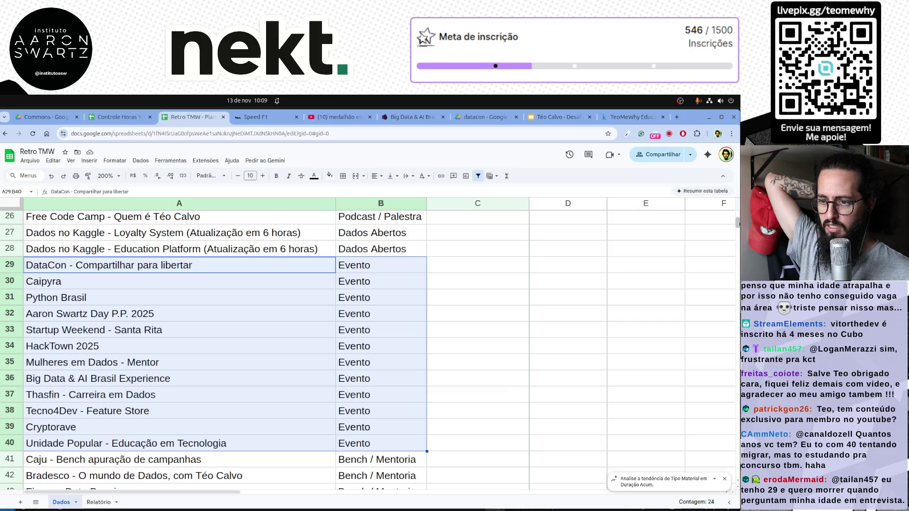
pyautogui.click(186, 368)
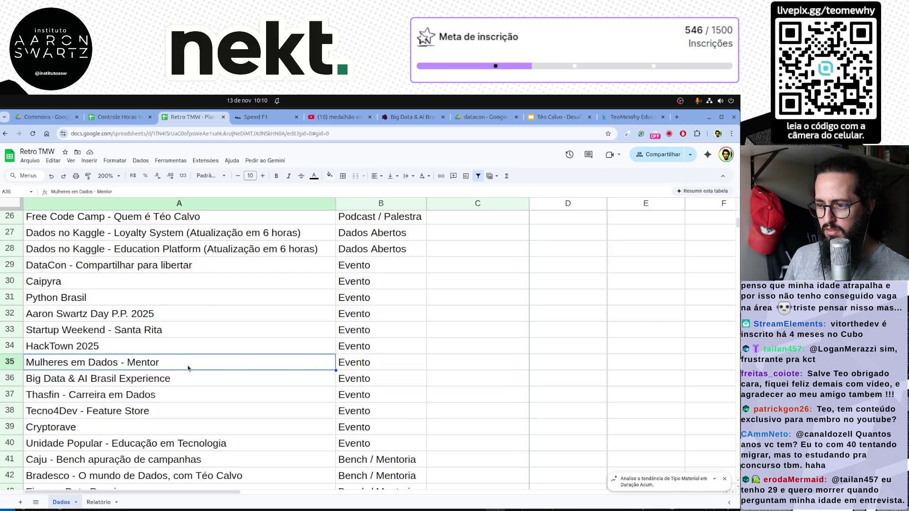
pyautogui.click(353, 362)
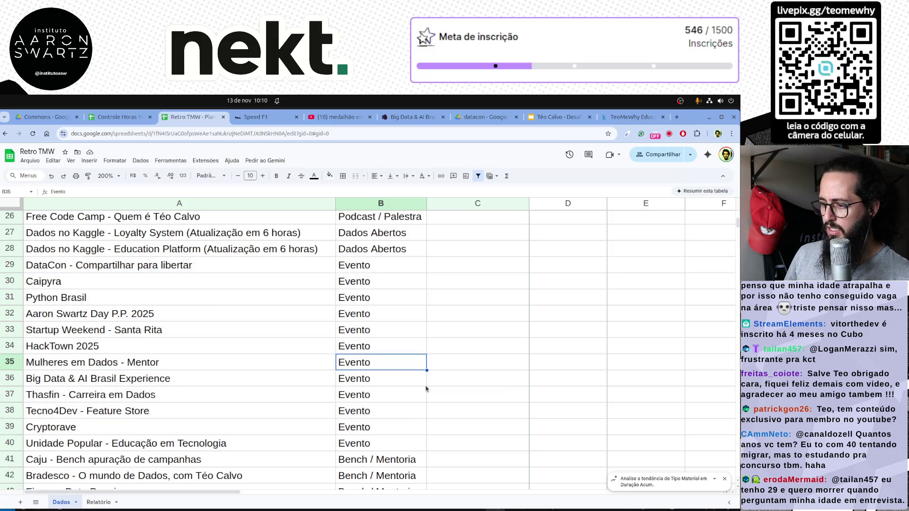
pyautogui.write('Bench / M')
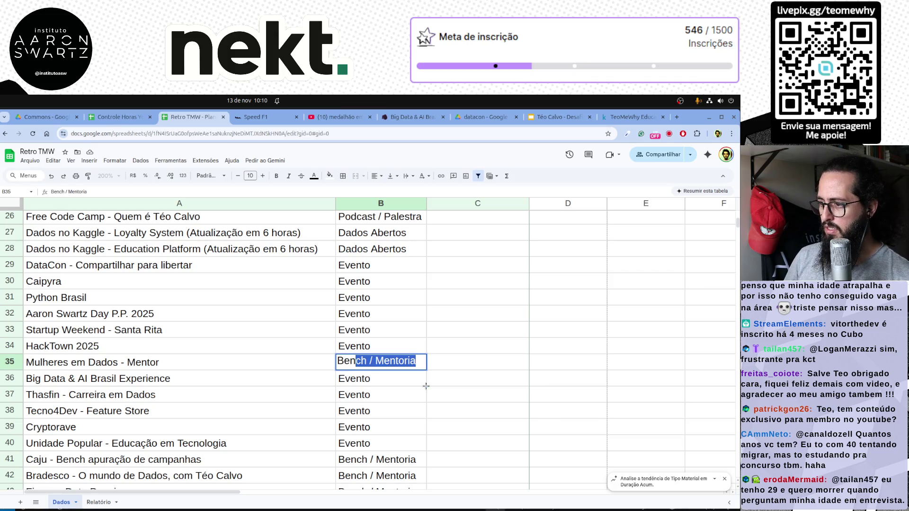
pyautogui.press('Return')
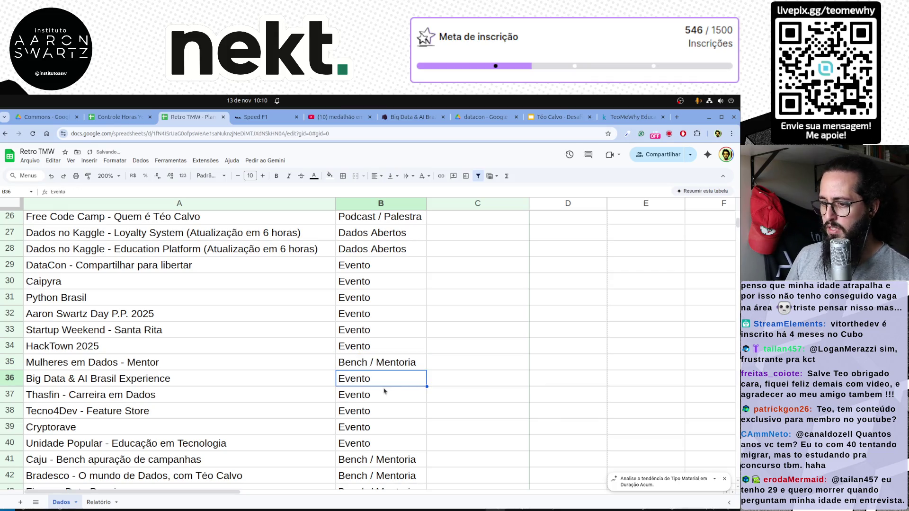
# Move row 35 down to row 40 and view the Relatório pivot table
pyautogui.moveTo(11, 362); pyautogui.dragTo(10, 412)
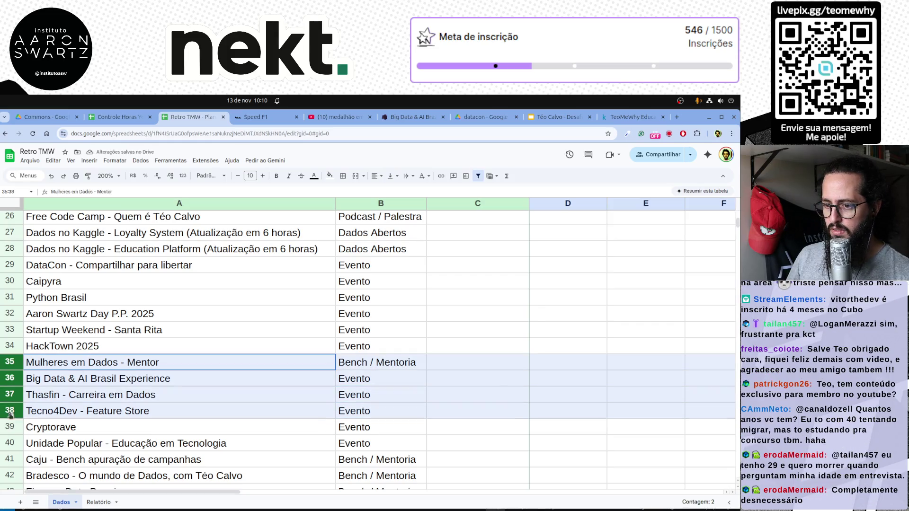
pyautogui.click(10, 362)
pyautogui.moveTo(11, 362)
pyautogui.mouseDown()
pyautogui.moveTo(15, 441)
pyautogui.moveTo(247, 425)
pyautogui.mouseUp()
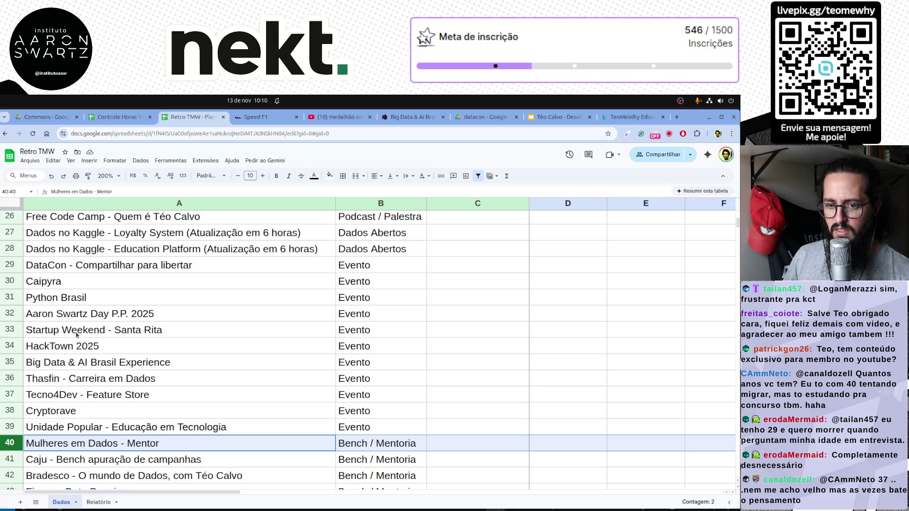
pyautogui.click(101, 504)
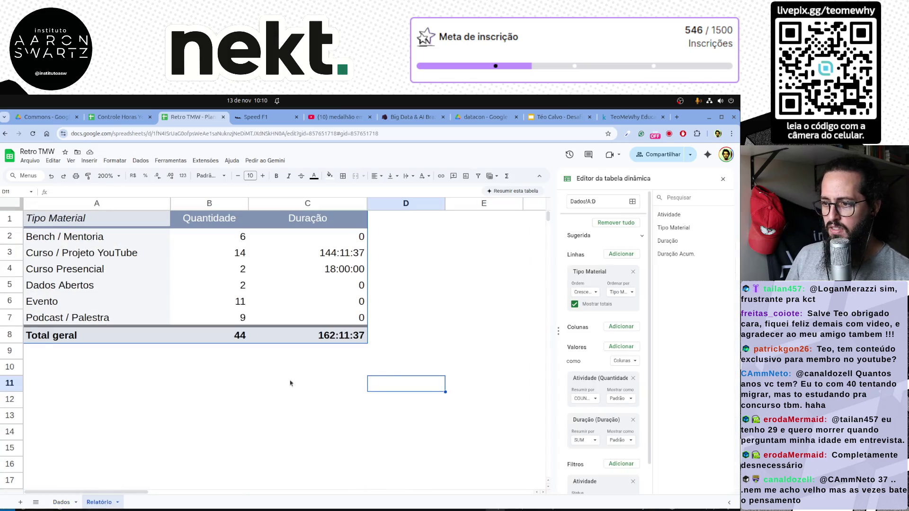
# Screenshot the pivot table showing 6 mentorias and open x.com in a new tab
pyautogui.press('Print')
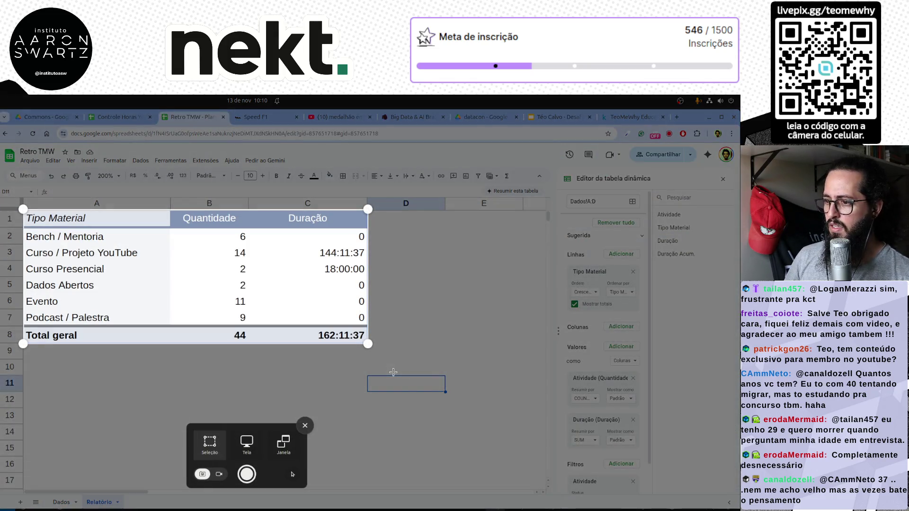
pyautogui.press('Return')
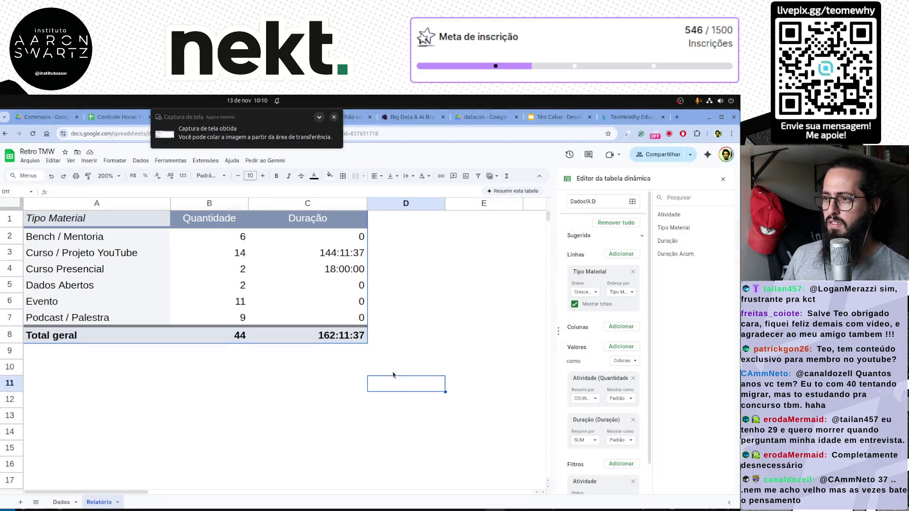
pyautogui.click(677, 118)
pyautogui.write('x')
pyautogui.press('Return')
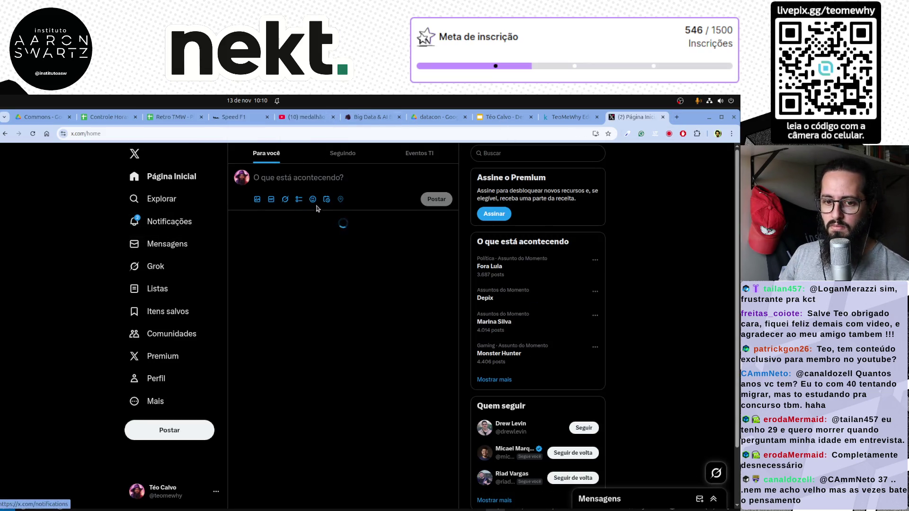
# Post 'Começando a montar a nossa retrospectiva no TMW' with the table screenshot on X
pyautogui.click(334, 182)
pyautogui.write('Começando a monta')
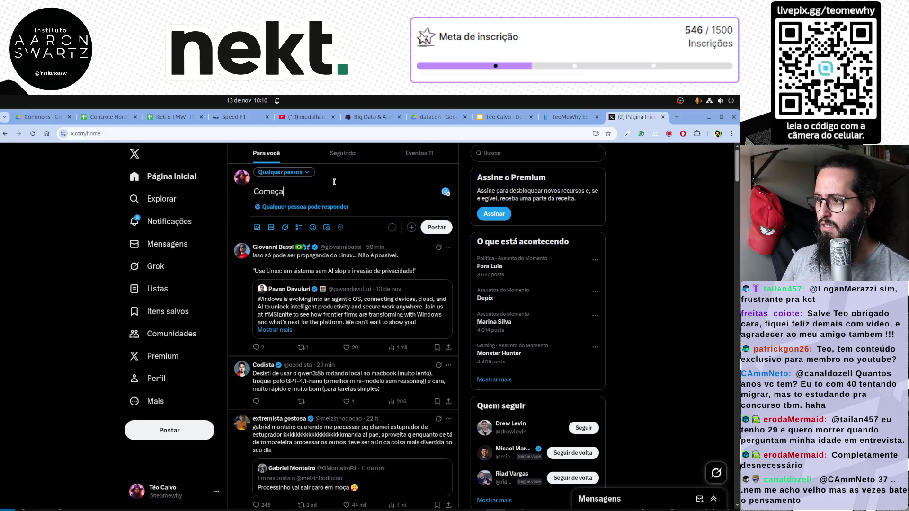
pyautogui.write('r a nossa retrospectiva no ')
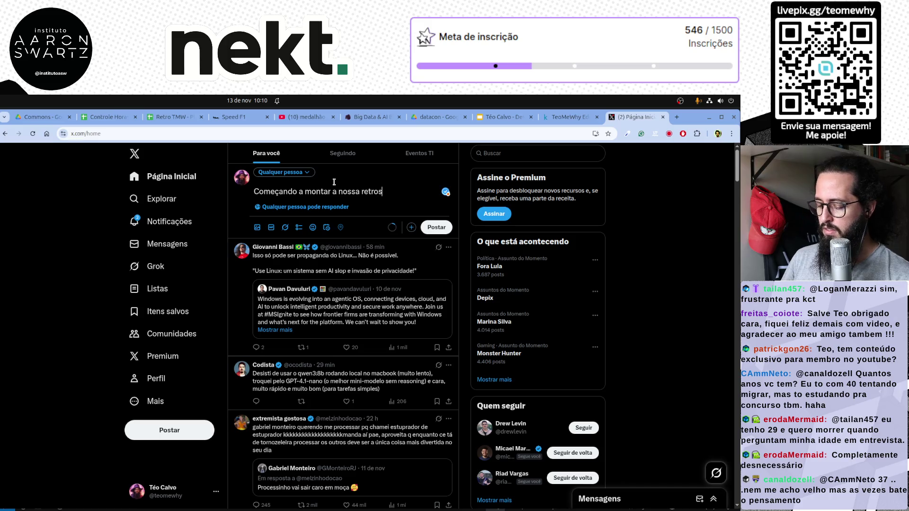
pyautogui.write('TMW')
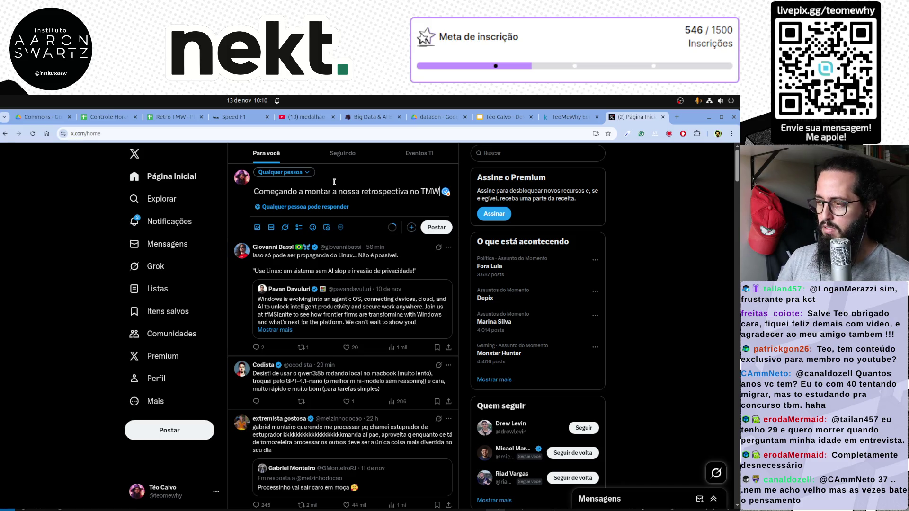
pyautogui.press('Return')
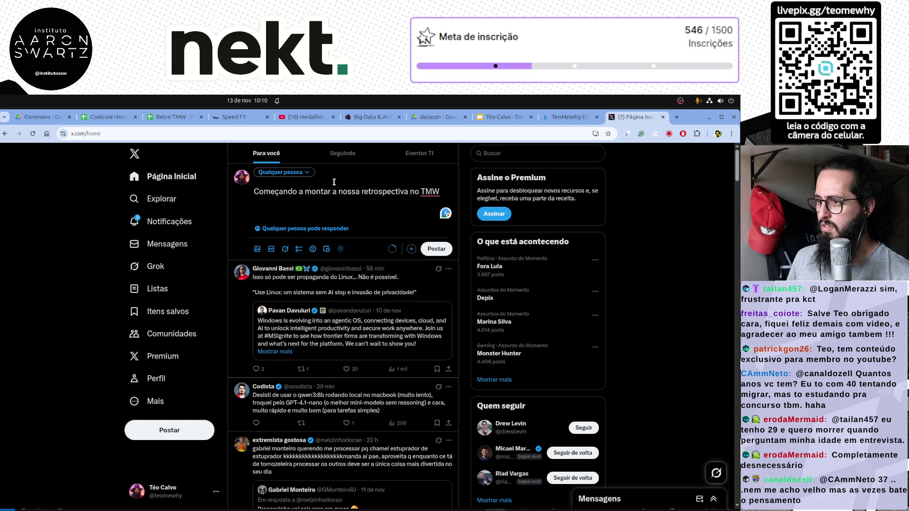
pyautogui.hotkey('ctrl', 'v')
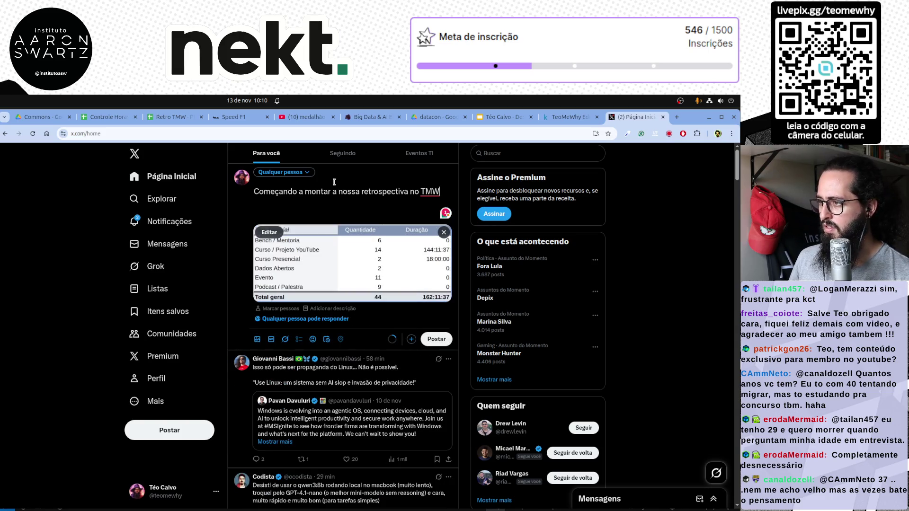
pyautogui.write('.')
pyautogui.press('Return')
pyautogui.press('Return')
pyautogui.write('Tudo')
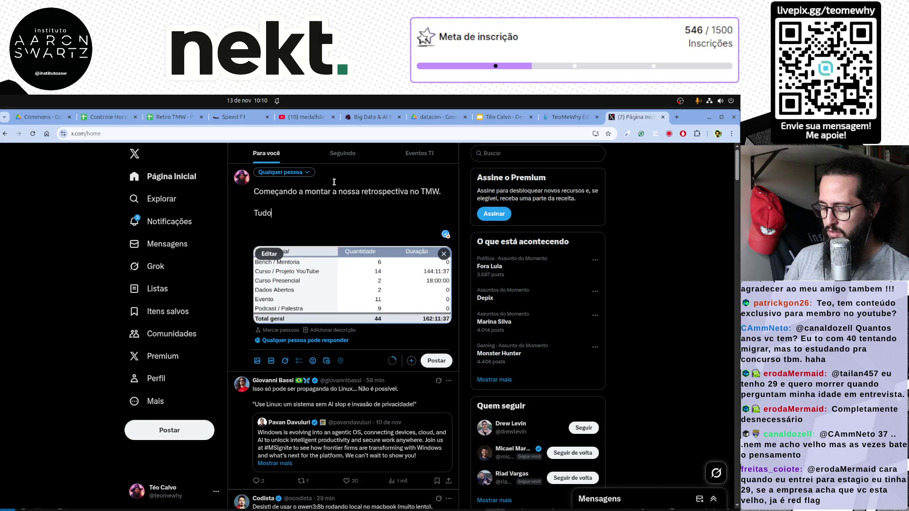
pyautogui.write('ão ')
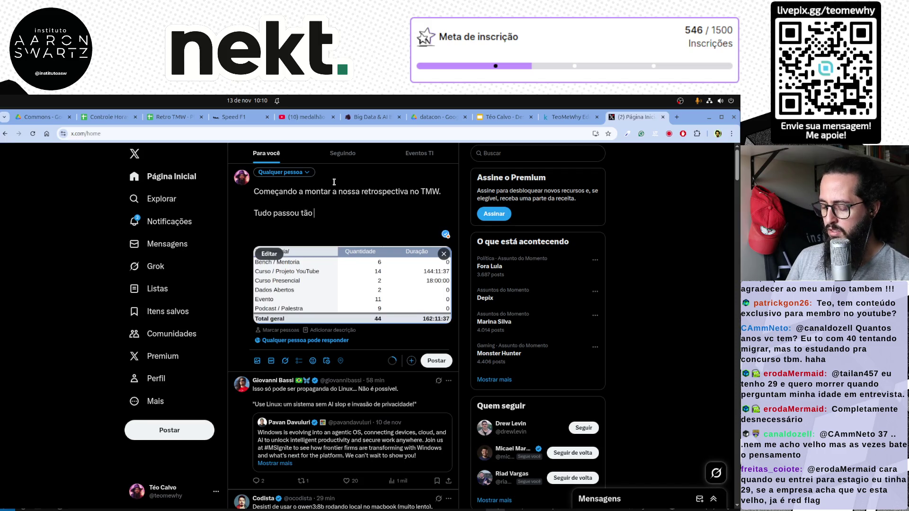
pyautogui.write('ápido que eu não percebi a quantida')
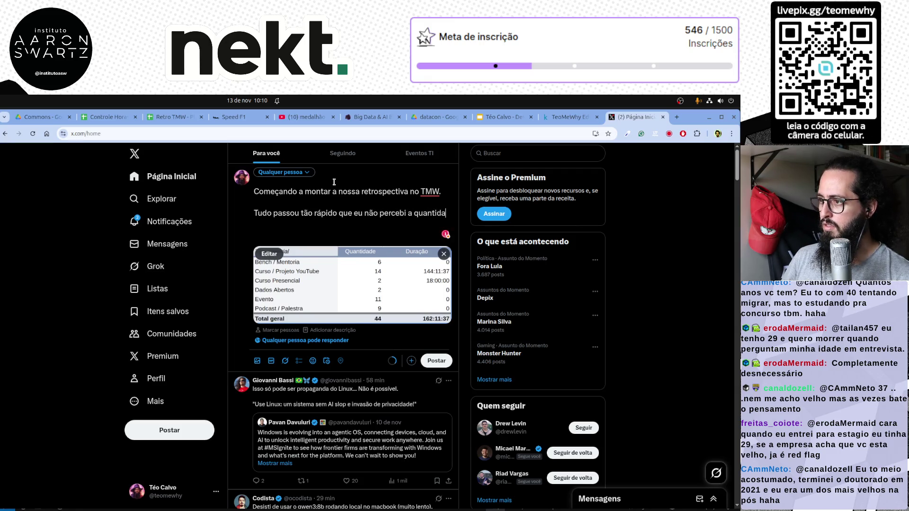
pyautogui.write('de de coisas legais')
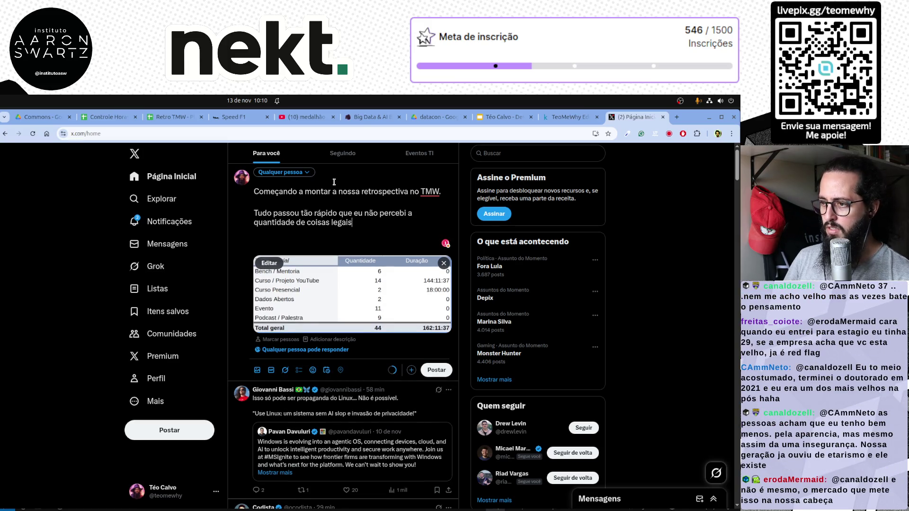
pyautogui.write('emos em 2025.')
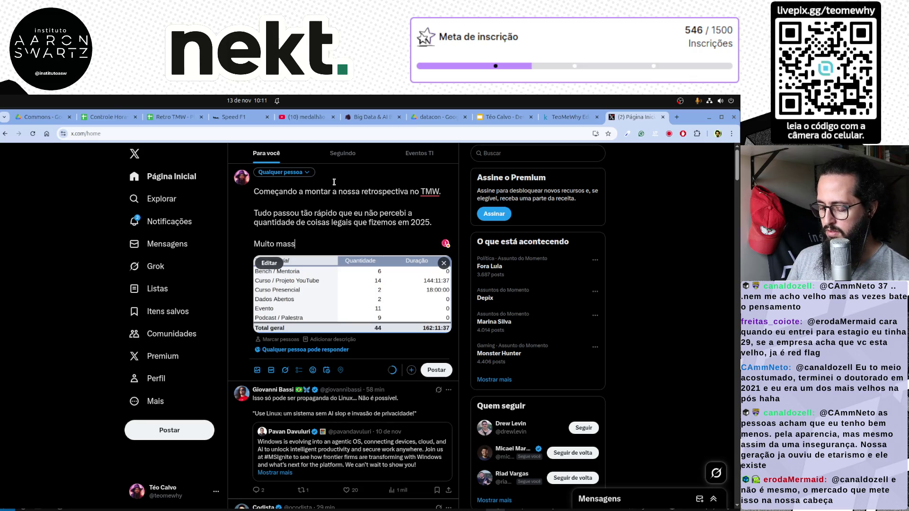
pyautogui.write('tar p')
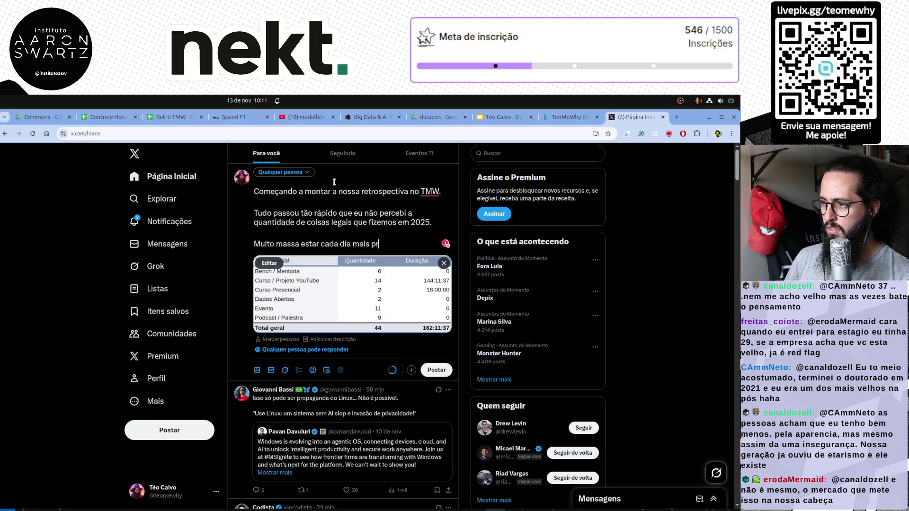
pyautogui.write(' à comunidade.')
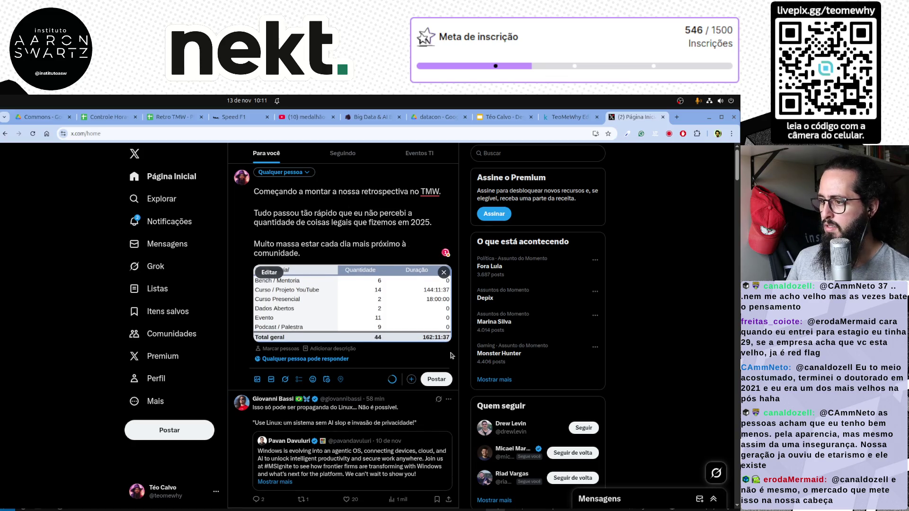
pyautogui.click(437, 380)
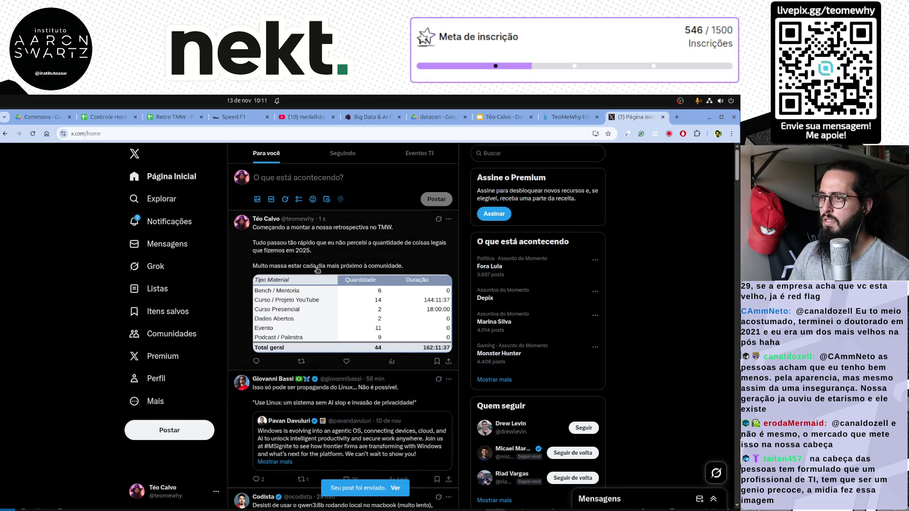
pyautogui.click(676, 118)
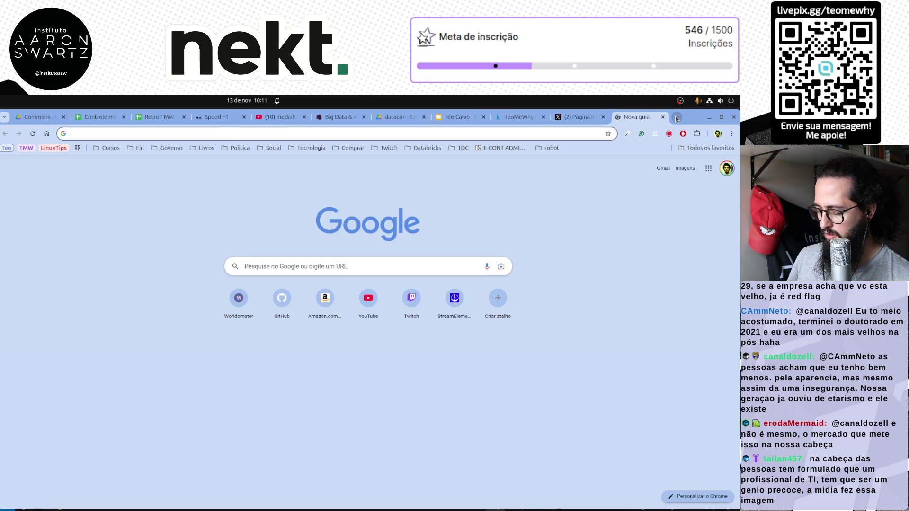
# Open bolha.us Mastodon and paste the table screenshot into a new post
pyautogui.write('masto')
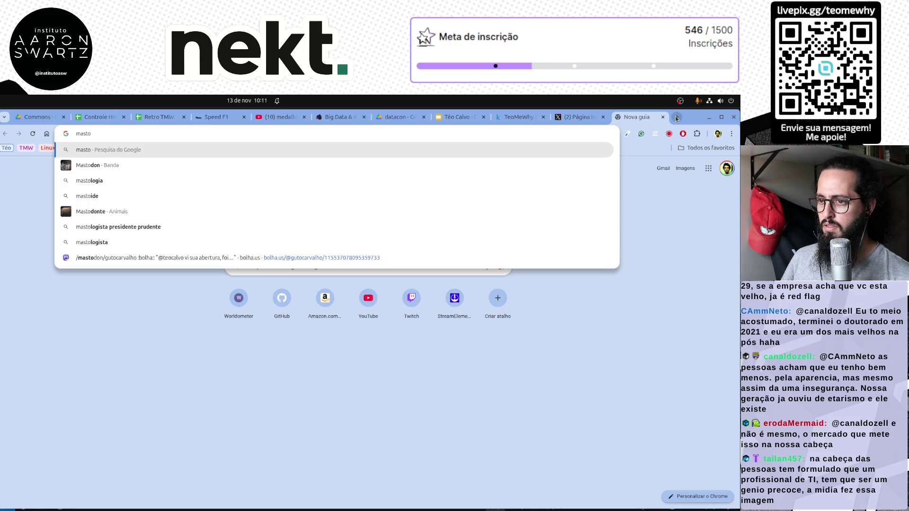
pyautogui.press('Down')
pyautogui.press('Down')
pyautogui.press('Down')
pyautogui.press('Down')
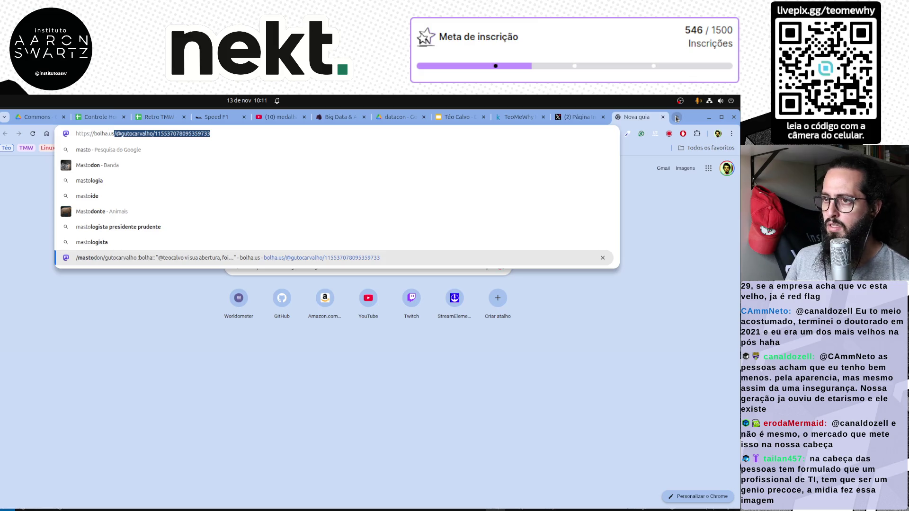
pyautogui.press('Return')
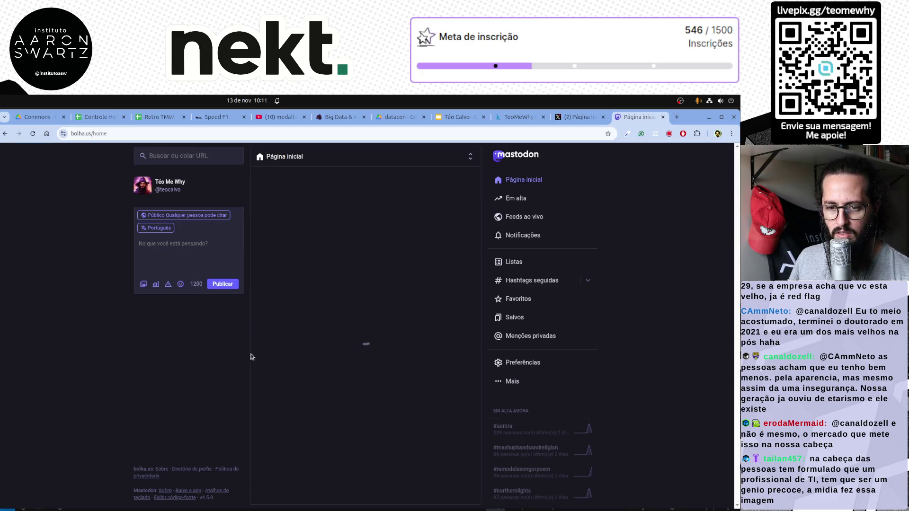
pyautogui.hotkey('ctrl', 'v')
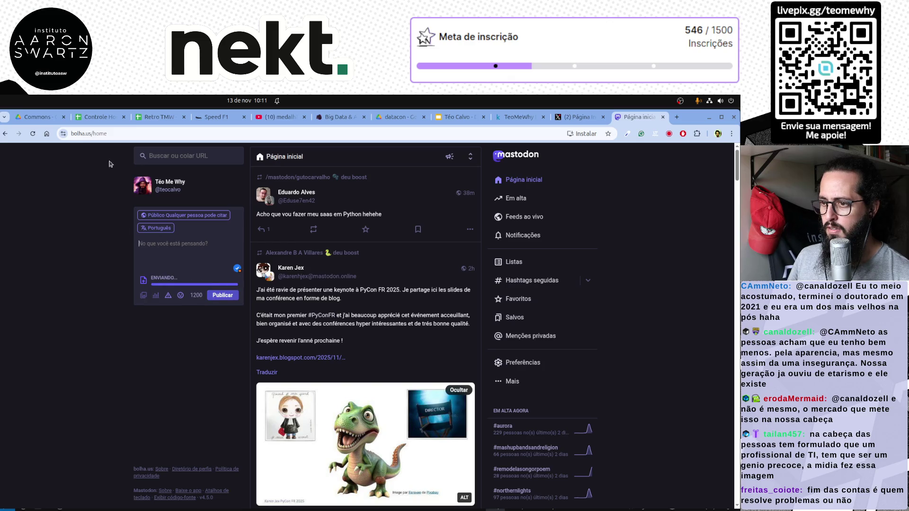
# Copy the published X post's text into the Mastodon draft
pyautogui.click(579, 117)
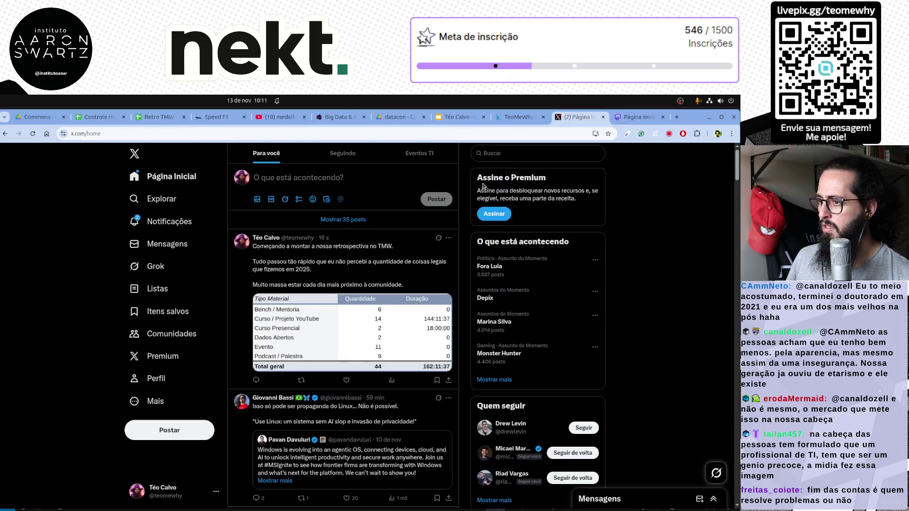
pyautogui.click(412, 286)
pyautogui.moveTo(415, 243)
pyautogui.mouseDown()
pyautogui.moveTo(235, 212)
pyautogui.moveTo(233, 196)
pyautogui.mouseUp()
pyautogui.hotkey('ctrl', 'c')
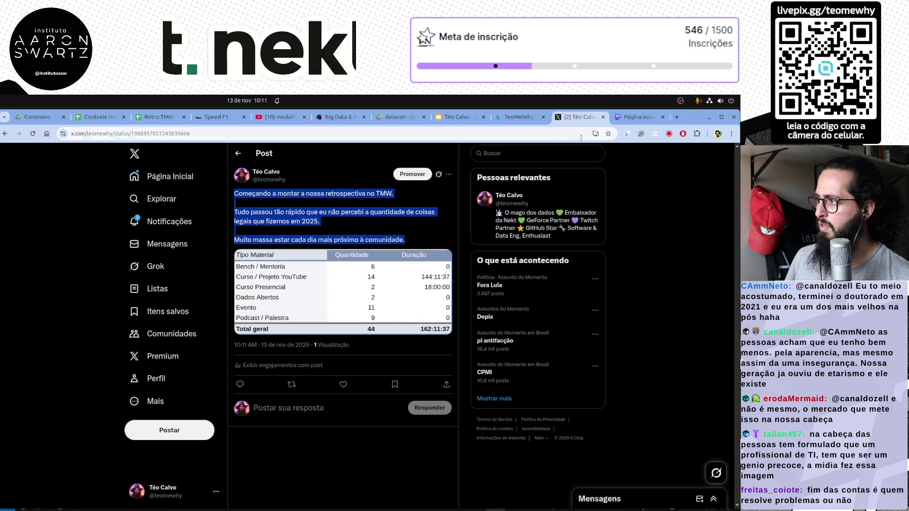
pyautogui.hotkey('ctrl', 'Tab')
pyautogui.hotkey('ctrl', 'v')
pyautogui.hotkey('ctrl', 'shift', 'v')
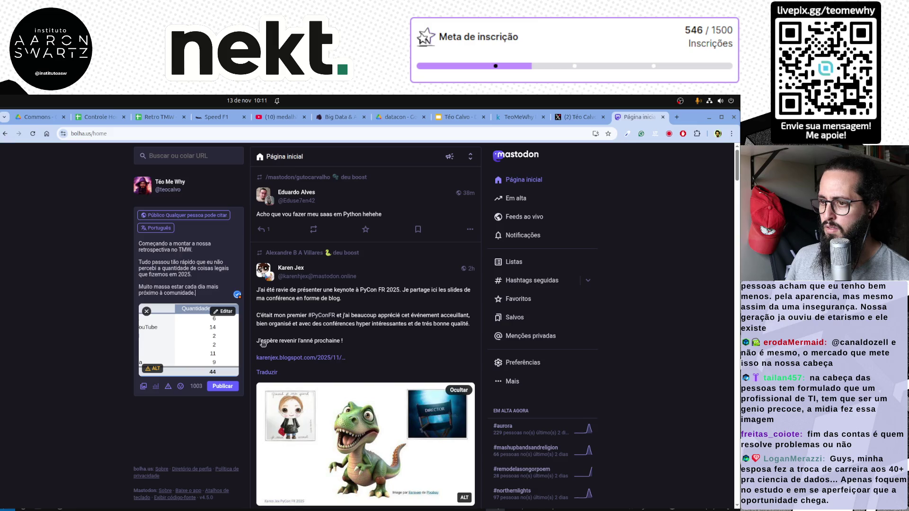
# Add an alt-text description of the table image and publish the Mastodon post
pyautogui.click(156, 370)
pyautogui.write('Tabela com a quantidade de ativi')
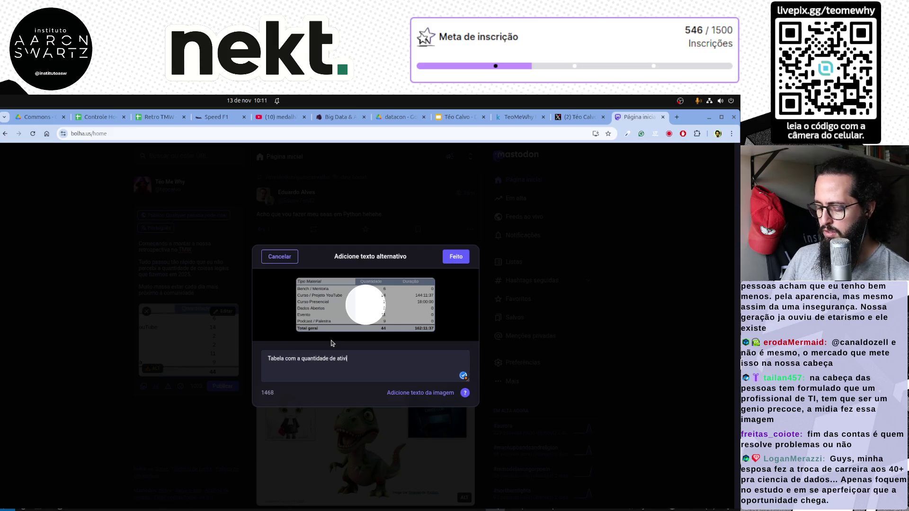
pyautogui.write('s por cater')
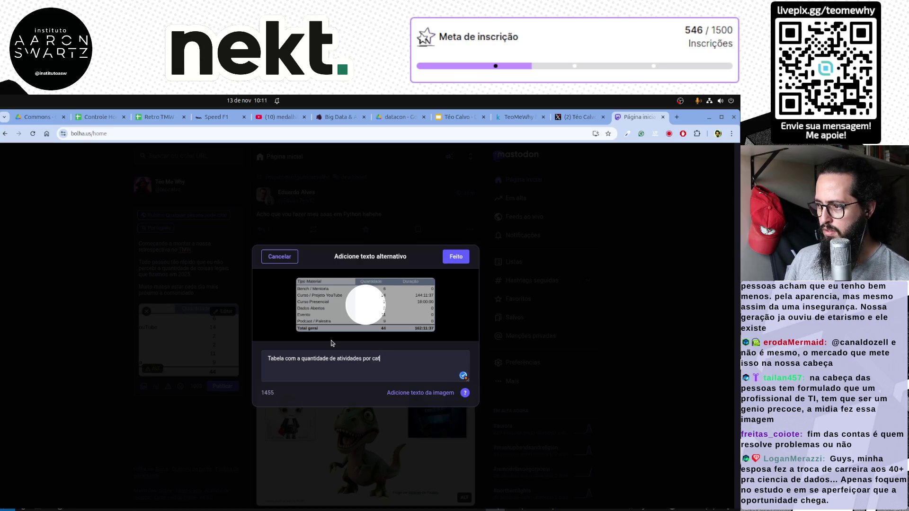
pyautogui.write('de material que o Téo Me Why')
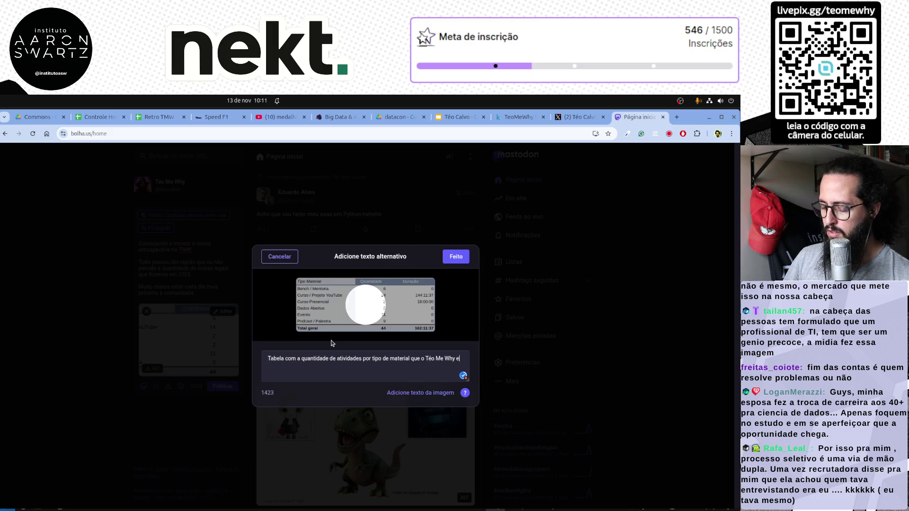
pyautogui.write('ecutou em 2025.')
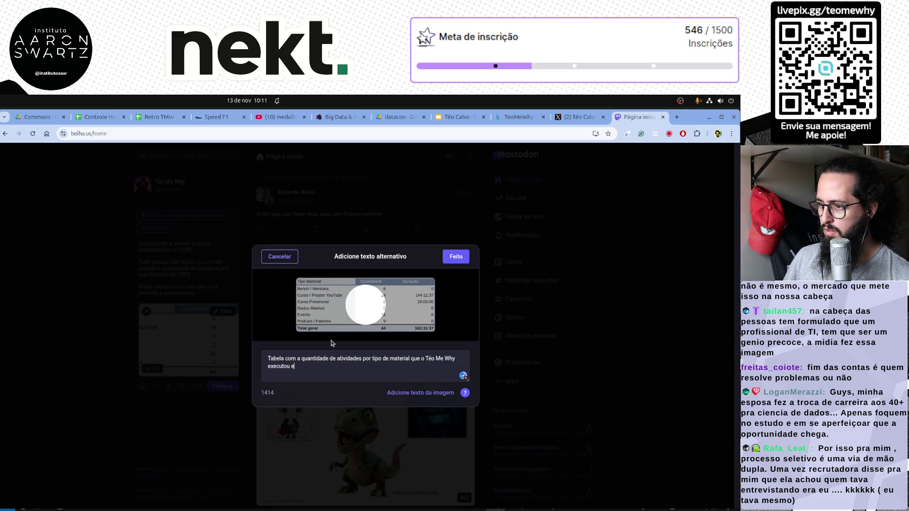
pyautogui.click(457, 261)
pyautogui.click(222, 386)
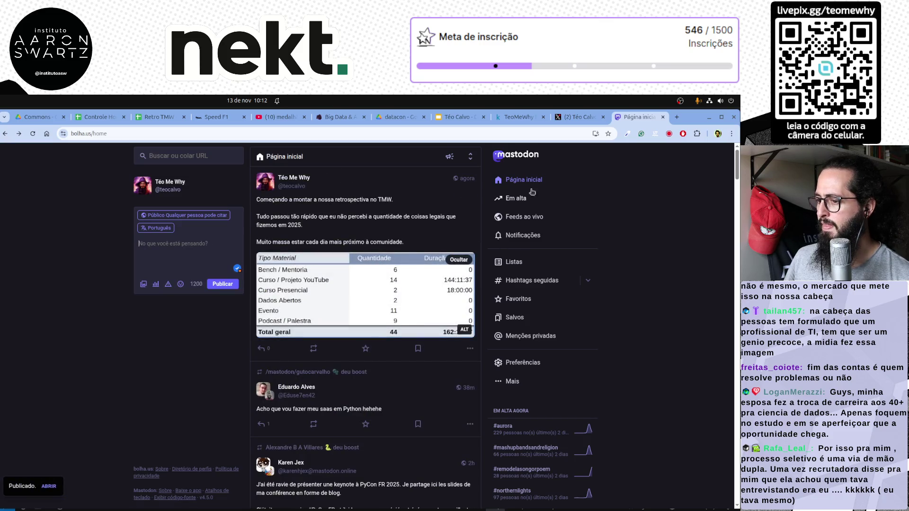
pyautogui.click(677, 117)
# On bsky.app, publish a post with the table screenshot and the retrospective text
pyautogui.write('bsky.app')
pyautogui.press('Return')
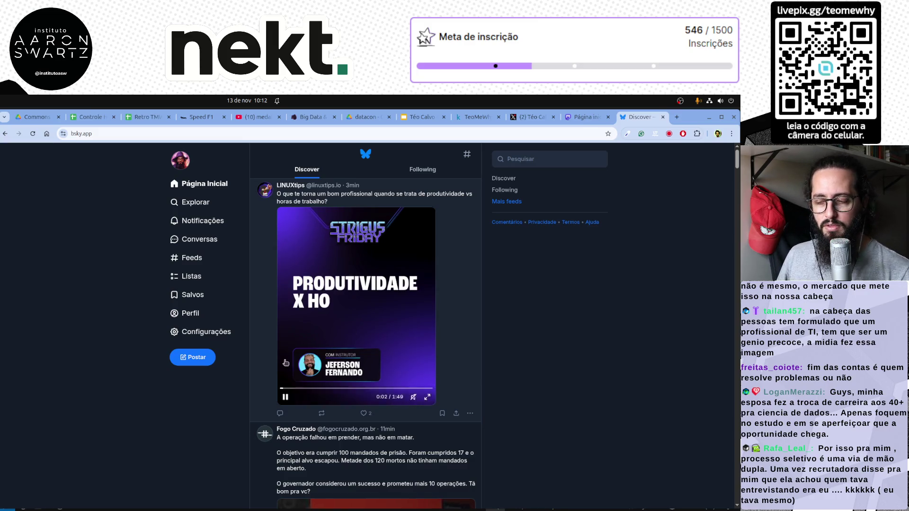
pyautogui.click(205, 367)
pyautogui.hotkey('ctrl', 'v')
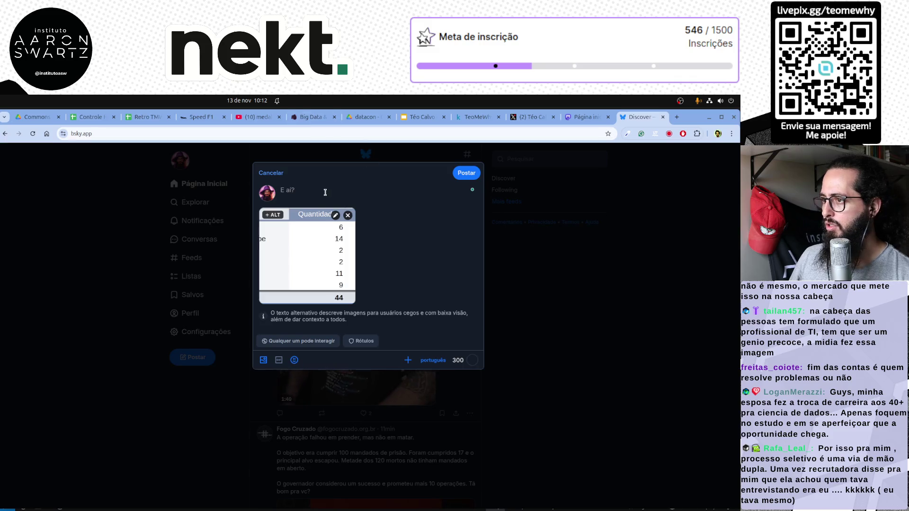
pyautogui.hotkey('ctrl', 'v')
pyautogui.click(467, 173)
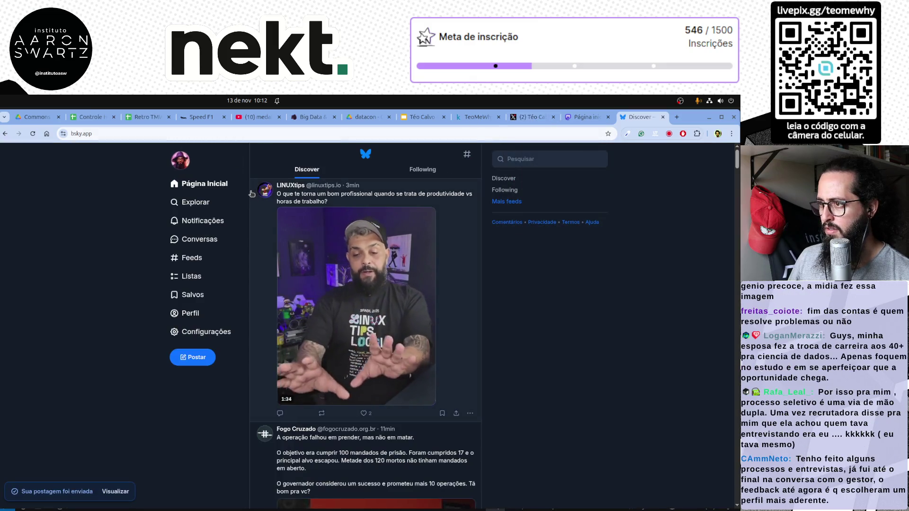
pyautogui.moveTo(300, 370)
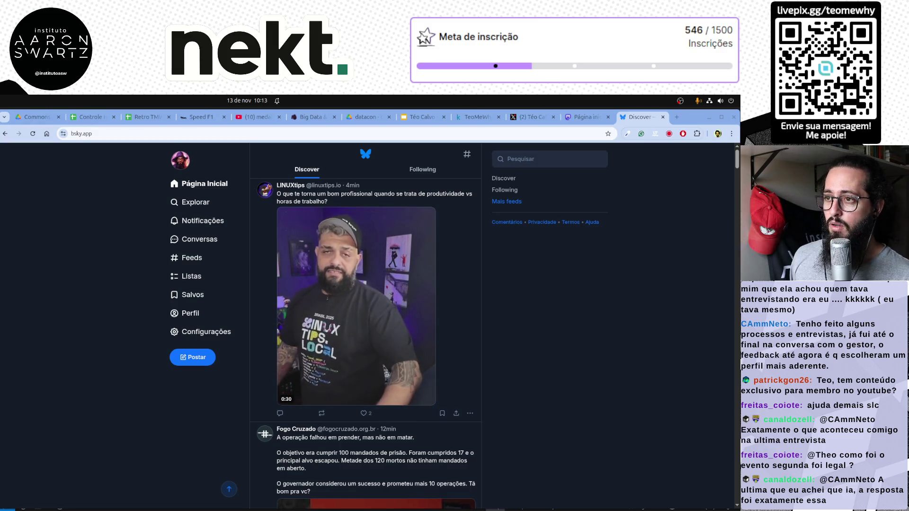
# Return to the Retro TMW spreadsheet and close the pivot table editor
pyautogui.click(150, 117)
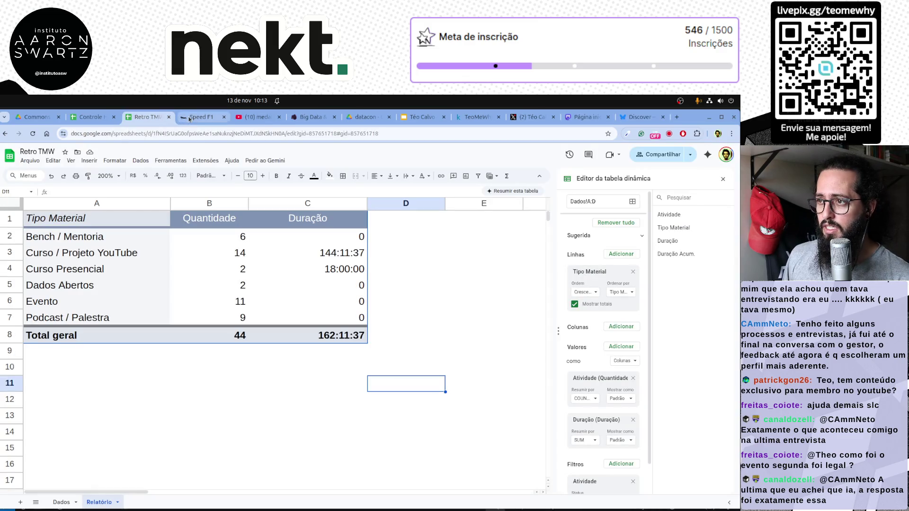
pyautogui.click(195, 118)
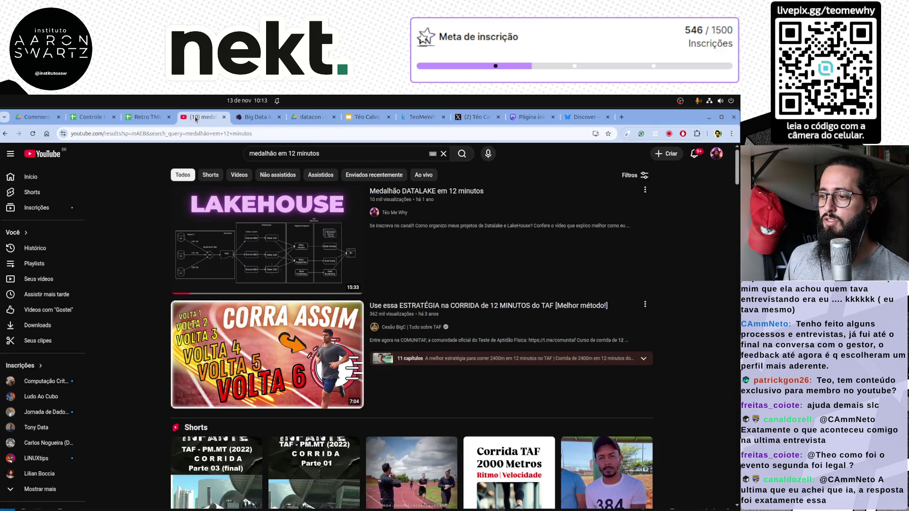
pyautogui.hotkey('ctrl', 'shift', 'Tab')
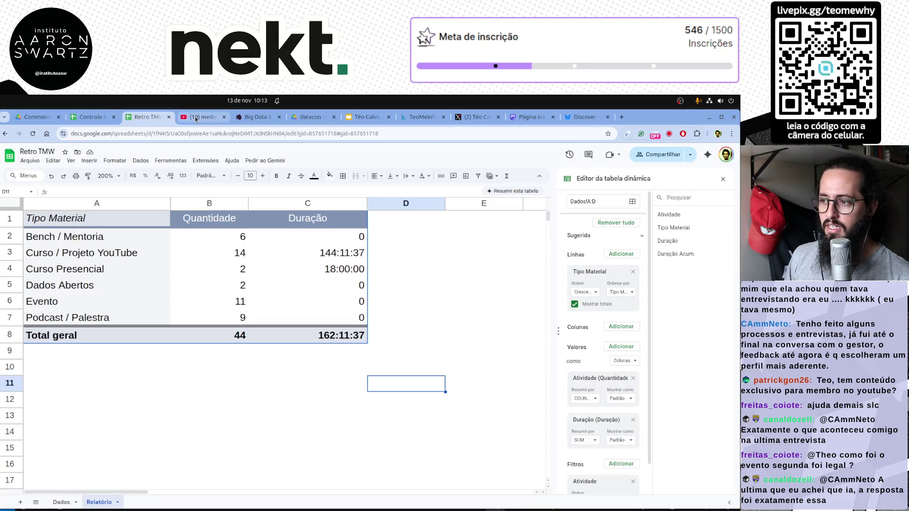
pyautogui.click(481, 350)
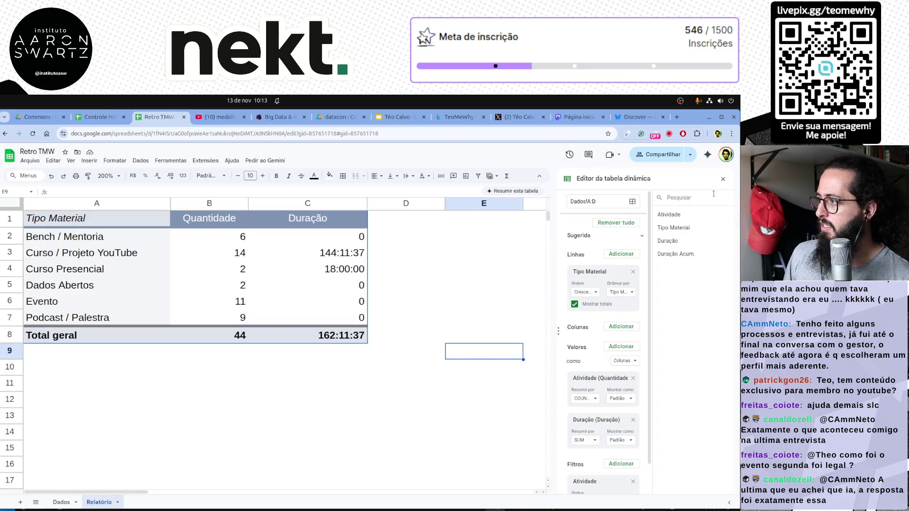
pyautogui.click(722, 179)
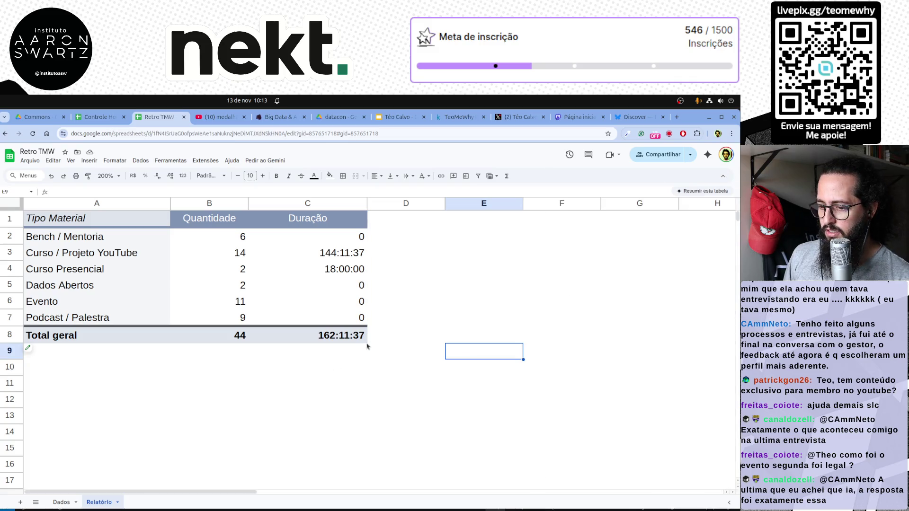
# Review the raw rows on the Dados sheet and set its zoom to 125%
pyautogui.click(64, 502)
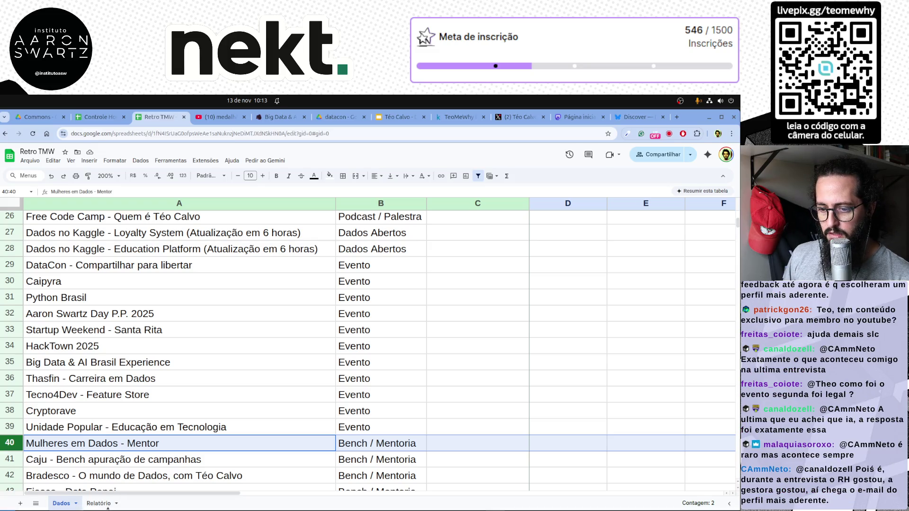
pyautogui.scroll(-5, 209, 436)
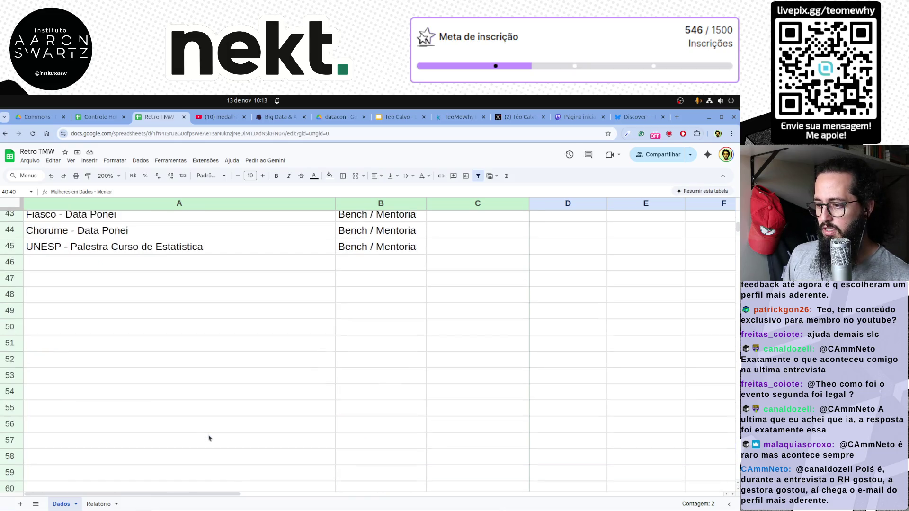
pyautogui.scroll(3, 208, 436)
pyautogui.click(160, 431)
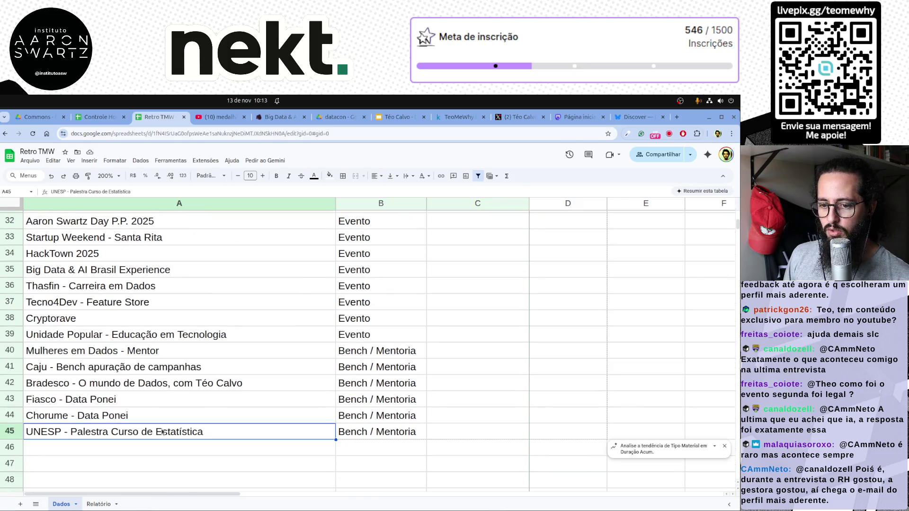
pyautogui.click(108, 175)
pyautogui.click(107, 241)
pyautogui.click(230, 415)
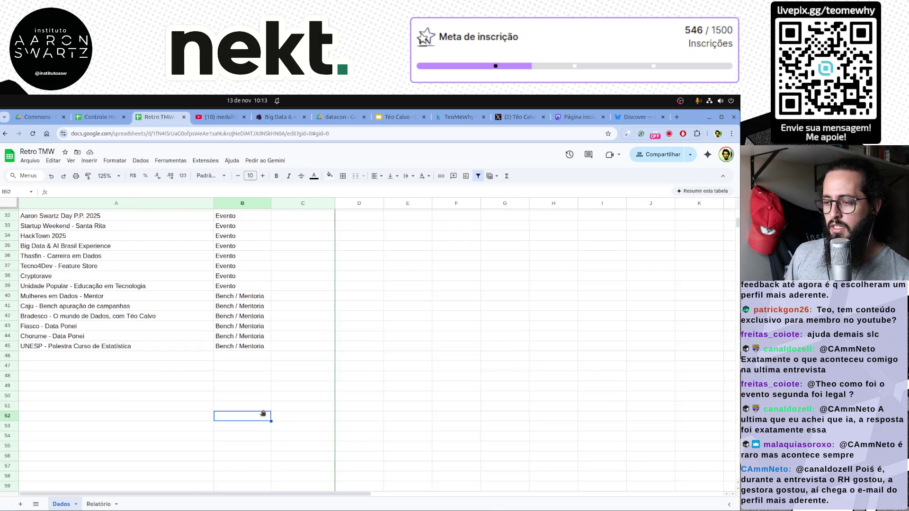
pyautogui.scroll(5, 104, 416)
# Go back to the Relatório pivot sheet, then view X's notifications
pyautogui.click(102, 505)
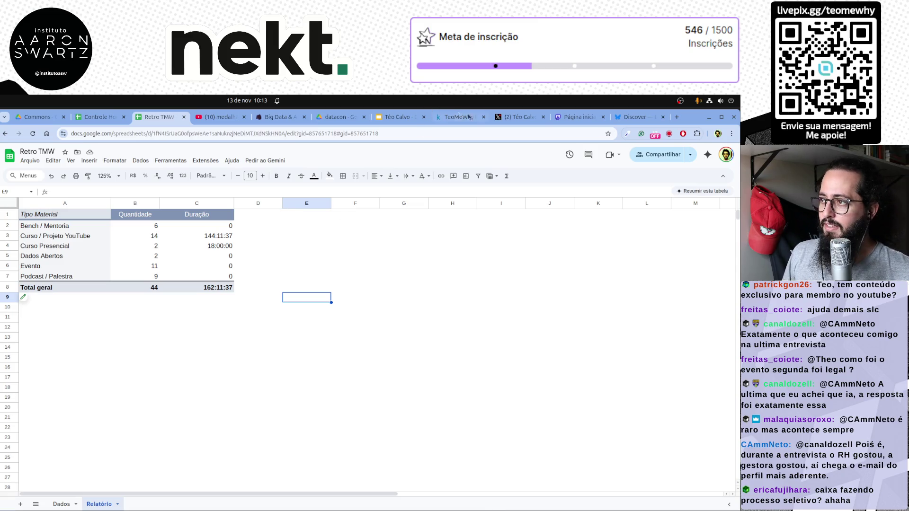
pyautogui.click(518, 118)
pyautogui.click(170, 222)
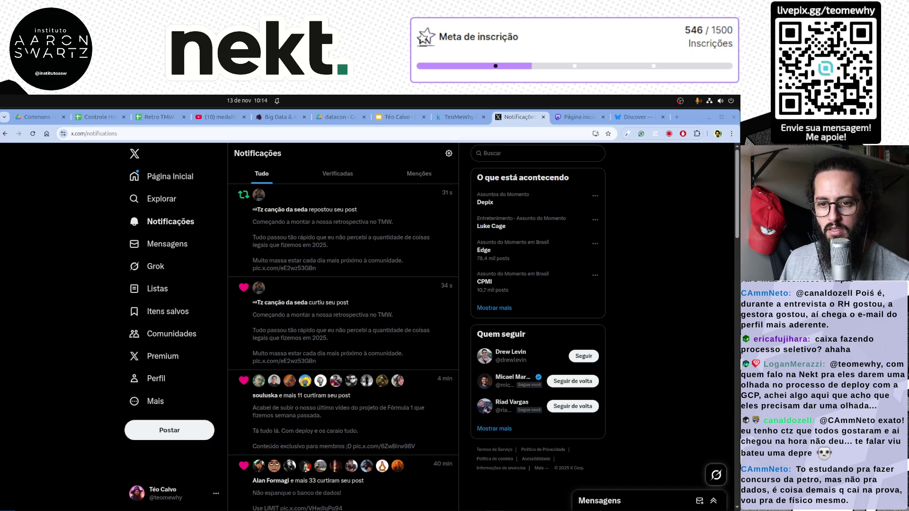
# Cancel a screen capture and open the TMW retrospective post from its X notification
pyautogui.press('Print')
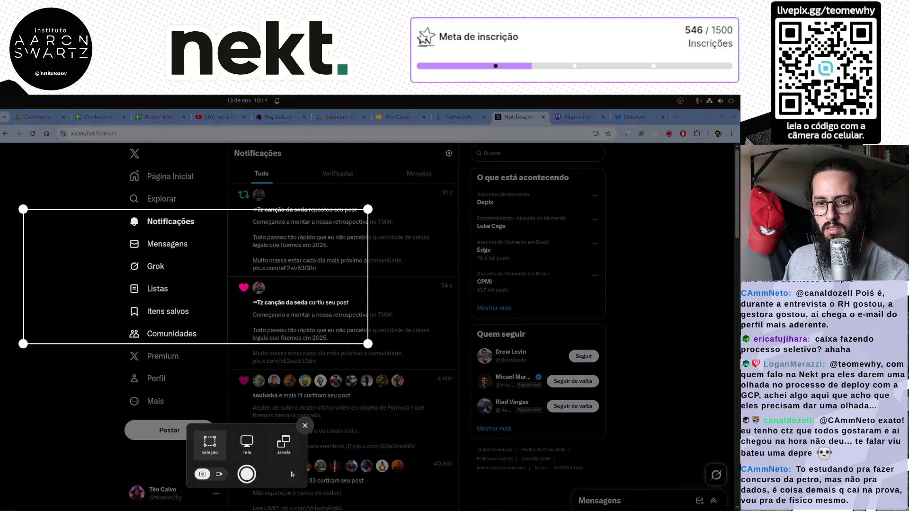
pyautogui.press('Escape')
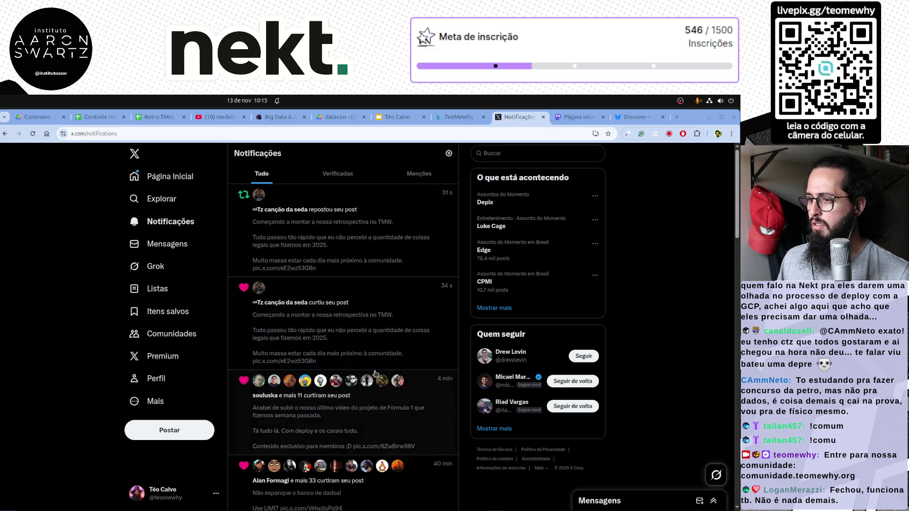
pyautogui.click(346, 334)
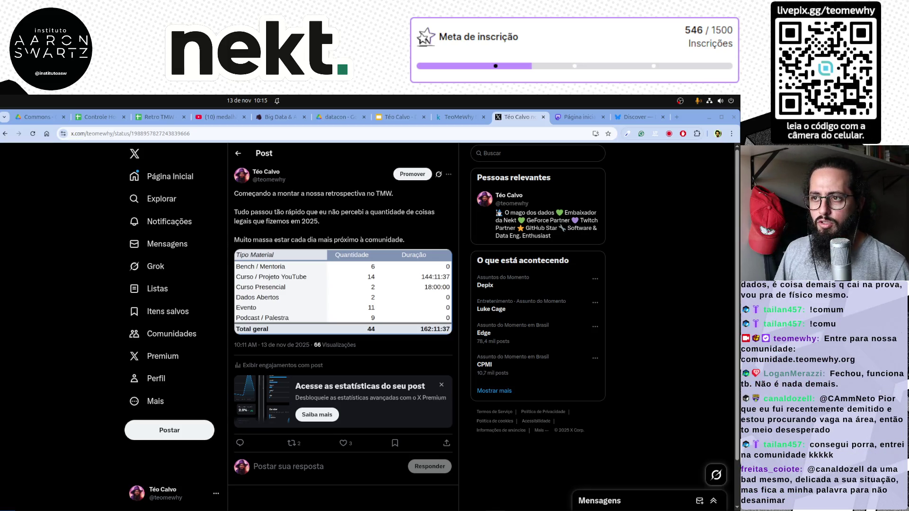
# Back in X's notifications, like the newest reply to the retrospective post
pyautogui.click(635, 117)
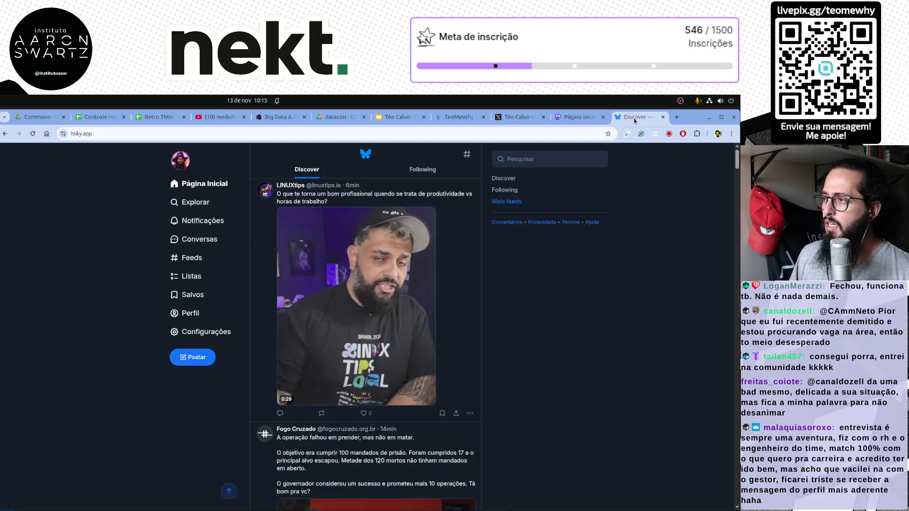
pyautogui.hotkey('ctrl', 'pageup')
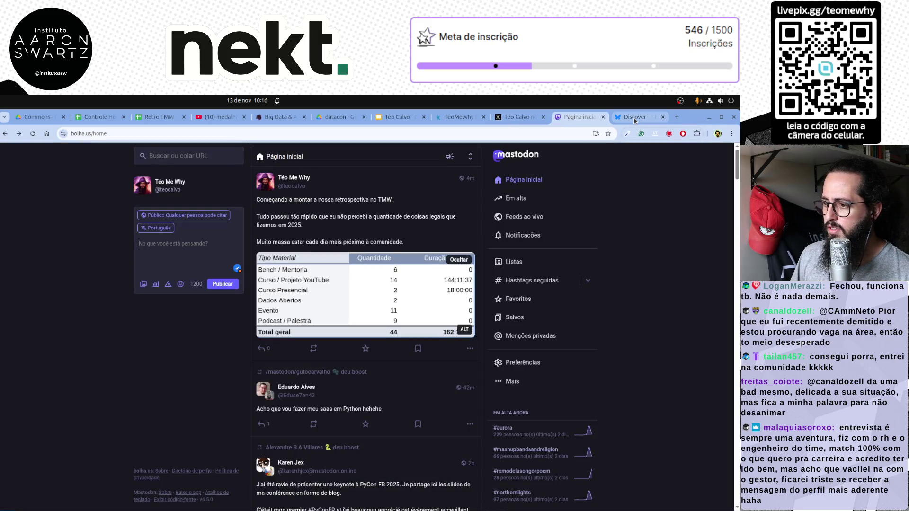
pyautogui.hotkey('ctrl', 'pageup')
pyautogui.hotkey('ctrl', 'pageup')
pyautogui.hotkey('ctrl', 'pagedown')
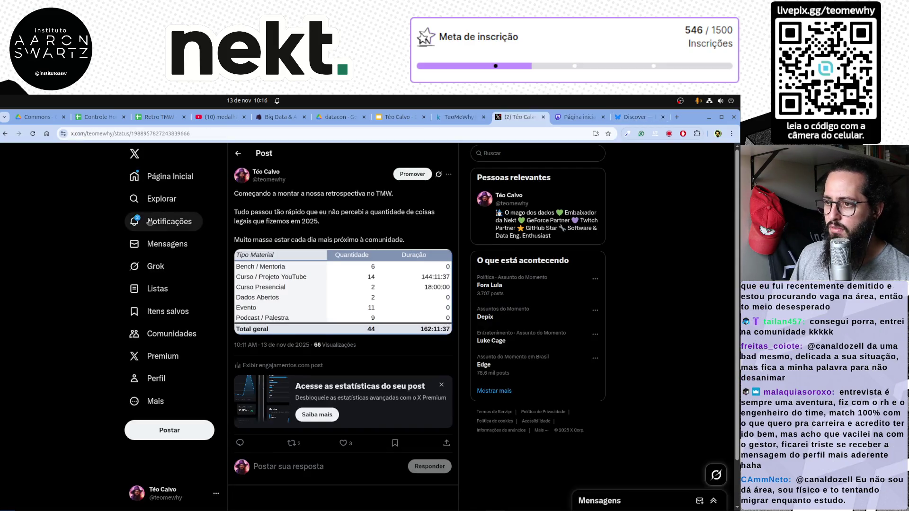
pyautogui.click(151, 221)
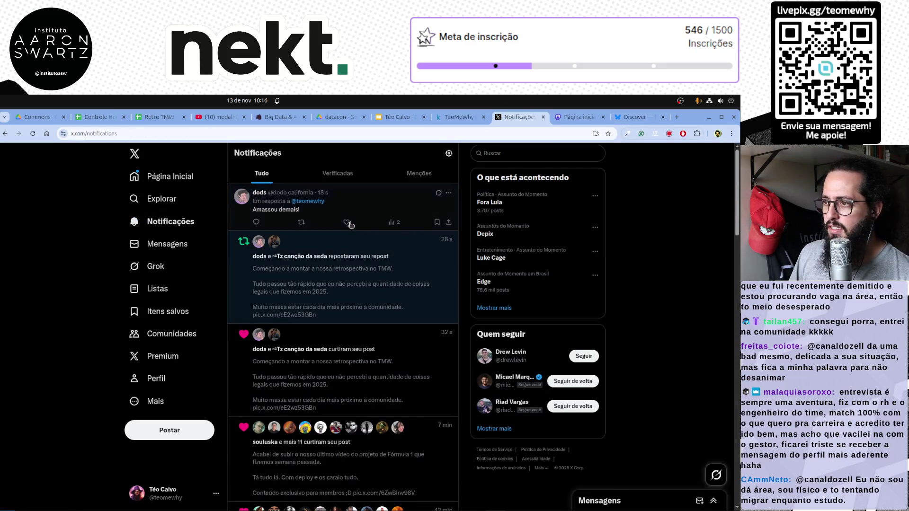
pyautogui.click(347, 222)
# Open that reply, then view the Mastodon notifications on bolha.us
pyautogui.click(331, 209)
pyautogui.click(592, 117)
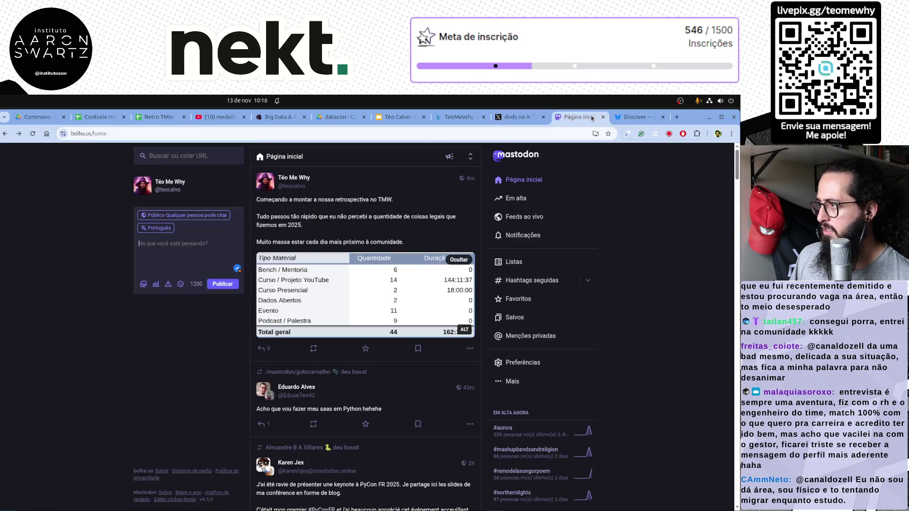
pyautogui.click(531, 235)
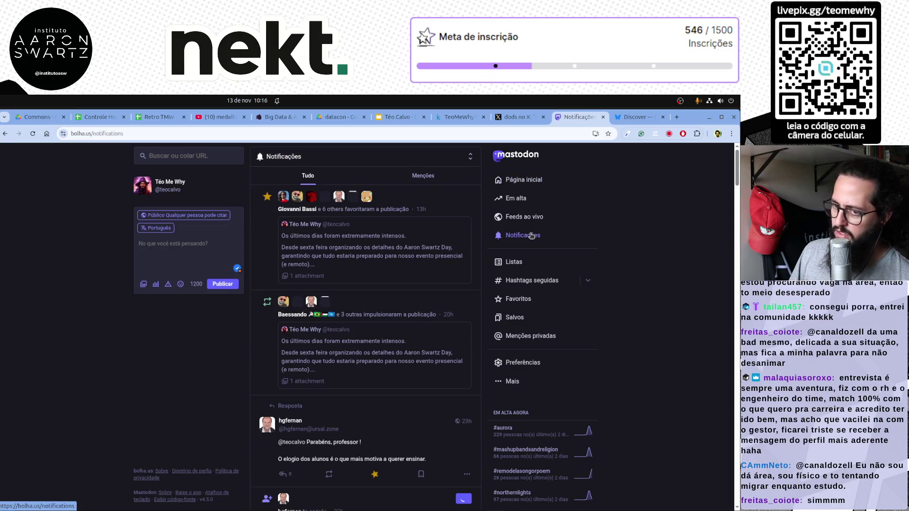
# Switch to the Controle Horas YouTube Relatório sheet and select an empty cell
pyautogui.click(98, 120)
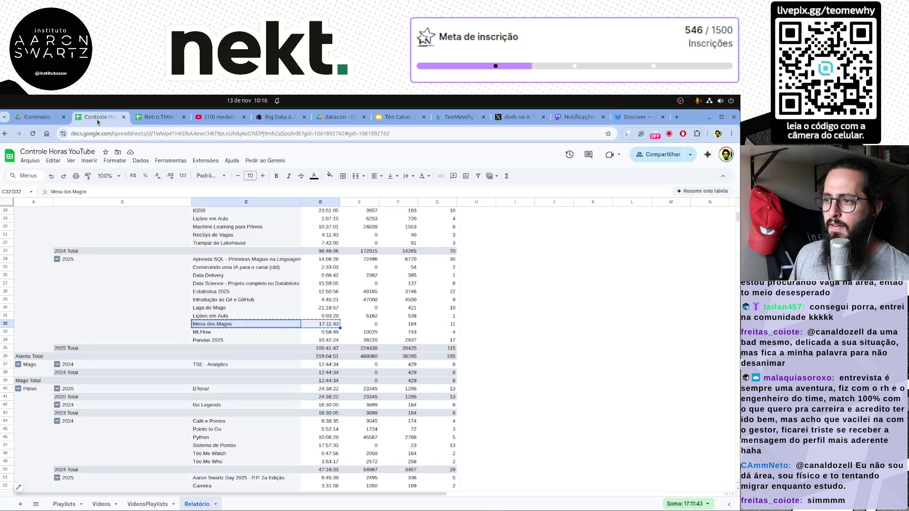
pyautogui.click(523, 309)
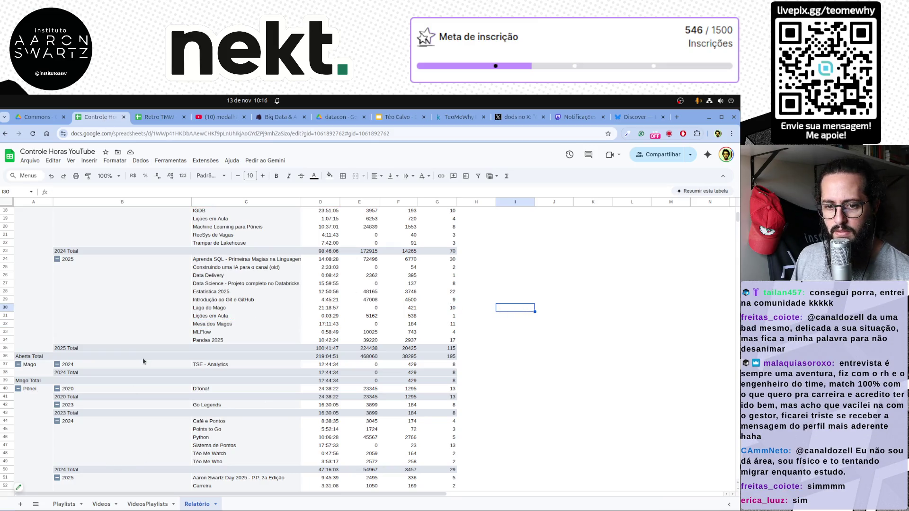
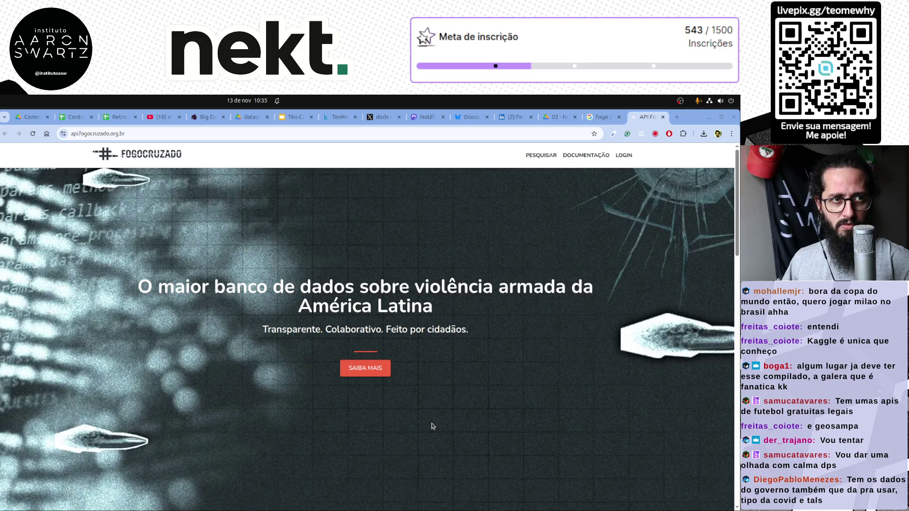
# Read through the Fogo Cruzado API overview, including the Precisão section, and open a new tab
pyautogui.scroll(-2, 317, 422)
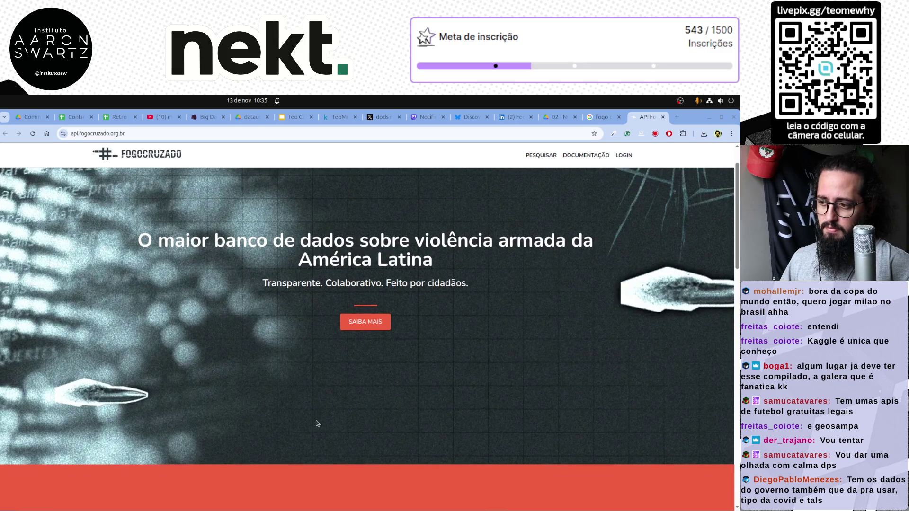
pyautogui.scroll(2, 316, 422)
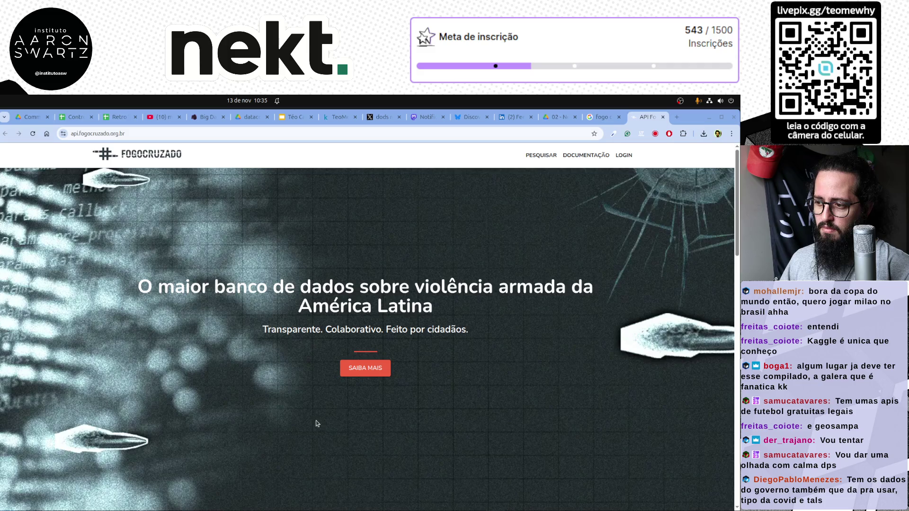
pyautogui.scroll(-7, 240, 366)
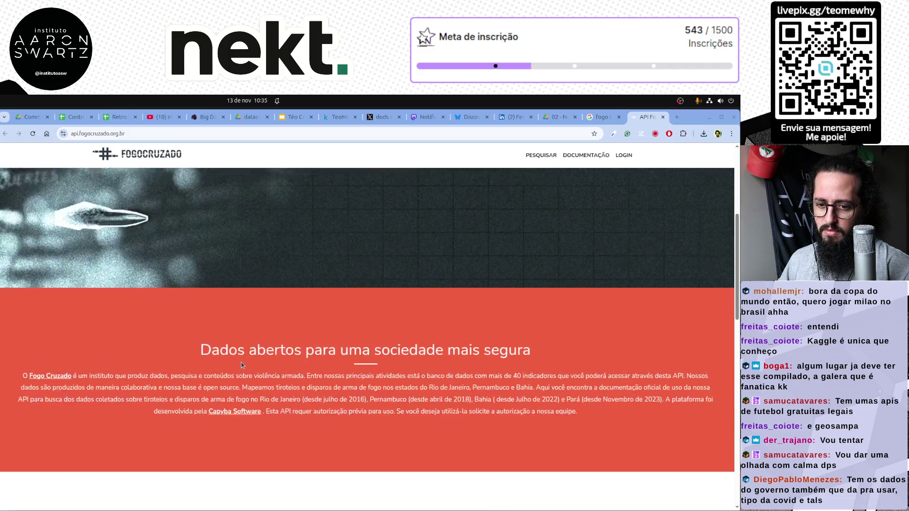
pyautogui.scroll(-2, 265, 336)
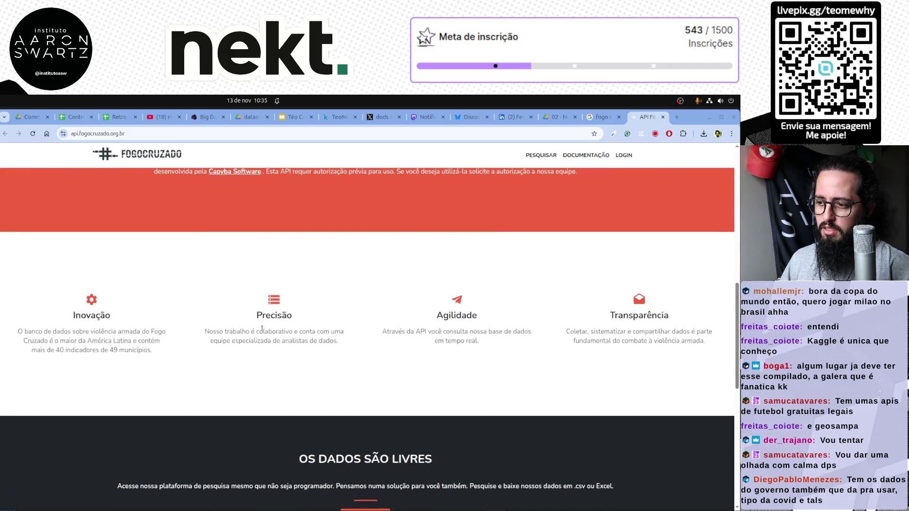
pyautogui.moveTo(240, 332); pyautogui.dragTo(321, 339)
pyautogui.click(321, 357)
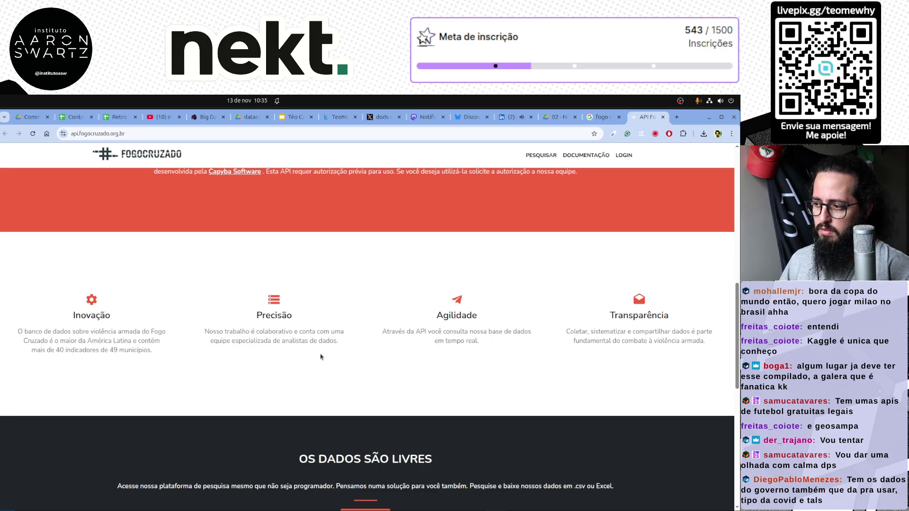
pyautogui.scroll(-6, 322, 356)
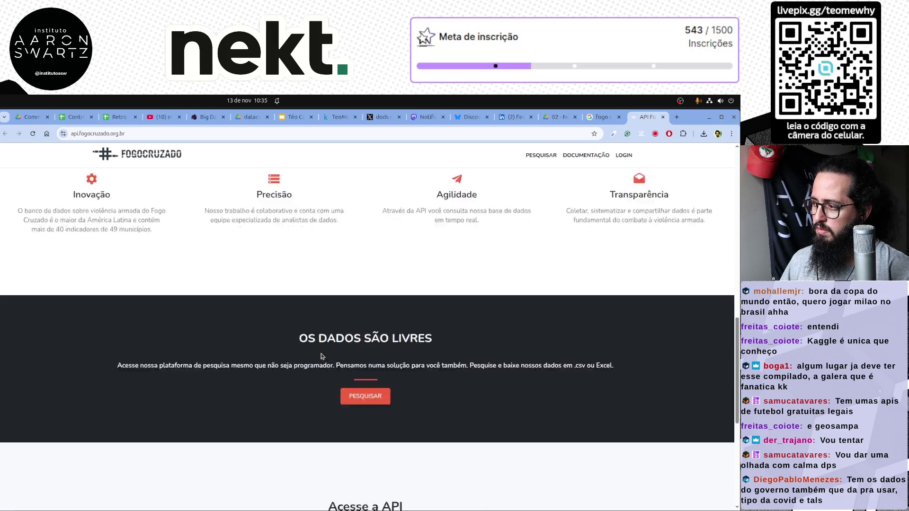
pyautogui.scroll(4, 321, 356)
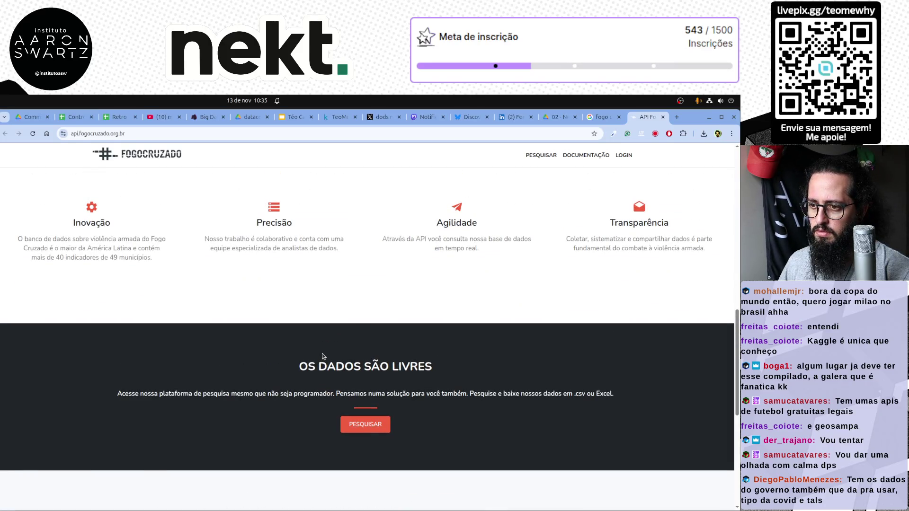
pyautogui.scroll(10, 324, 356)
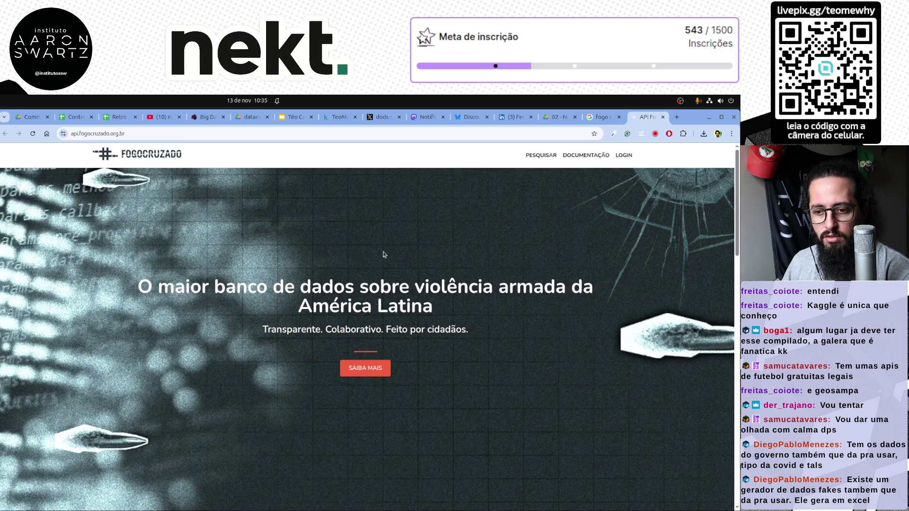
pyautogui.click(677, 118)
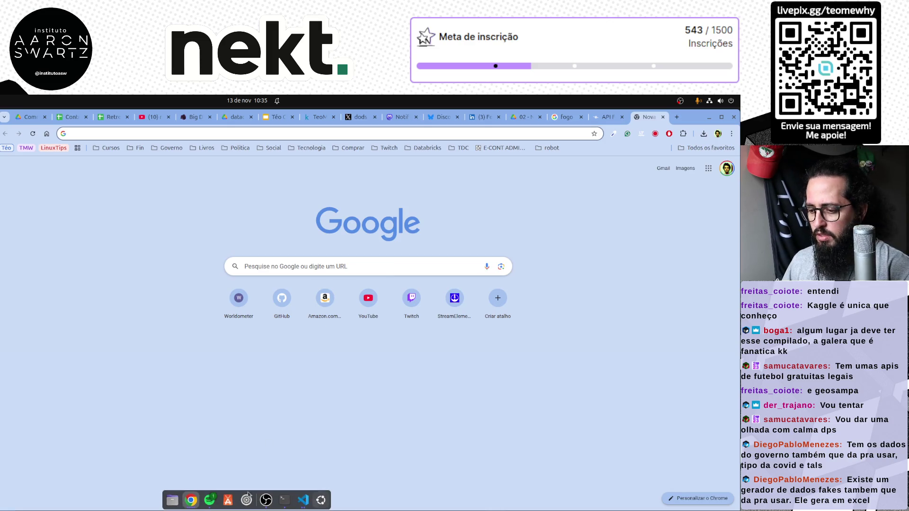
# Search Google for 'api senado' and open the Senado Federal Swagger UI result in its own tab
pyautogui.press('super')
pyautogui.press('super')
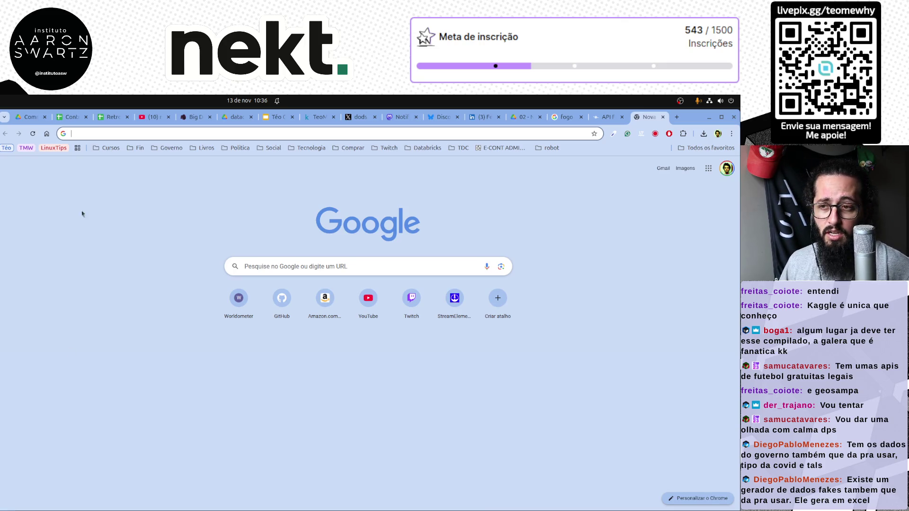
pyautogui.write('api sena')
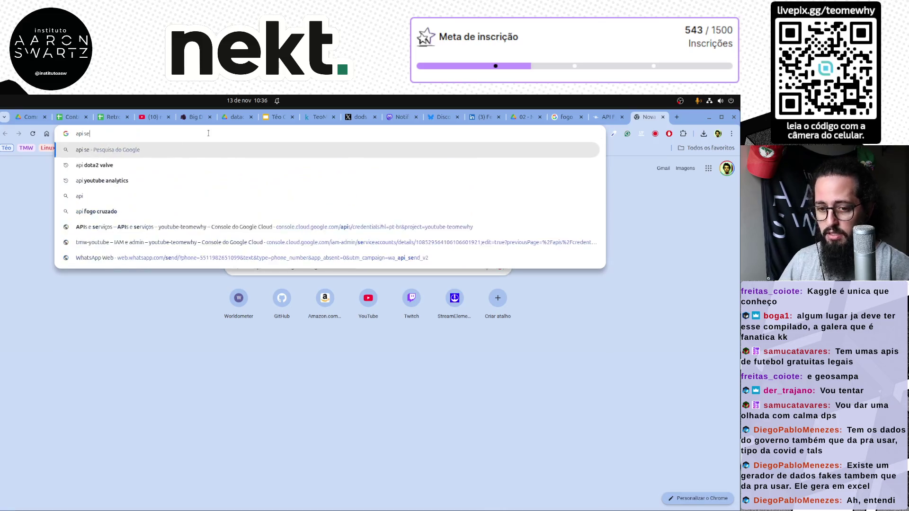
pyautogui.write('do')
pyautogui.press('Return')
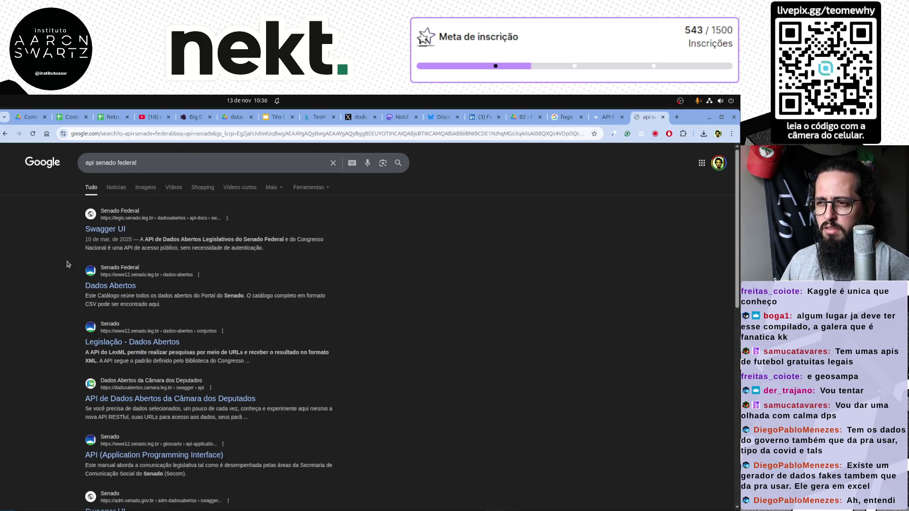
pyautogui.middleClick(116, 229)
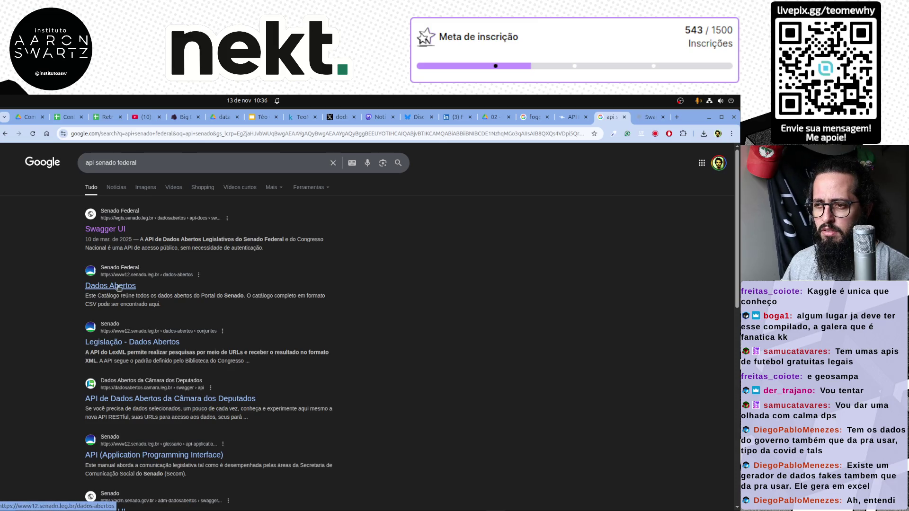
pyautogui.click(649, 117)
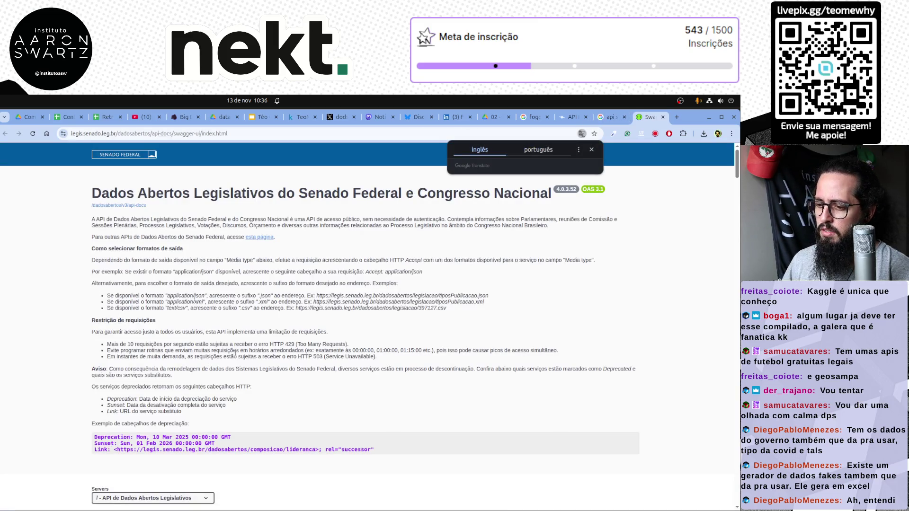
# Browse the endpoints down to Parlamentar and expand /dadosabertos/senador/{codigo}
pyautogui.scroll(-5, 239, 325)
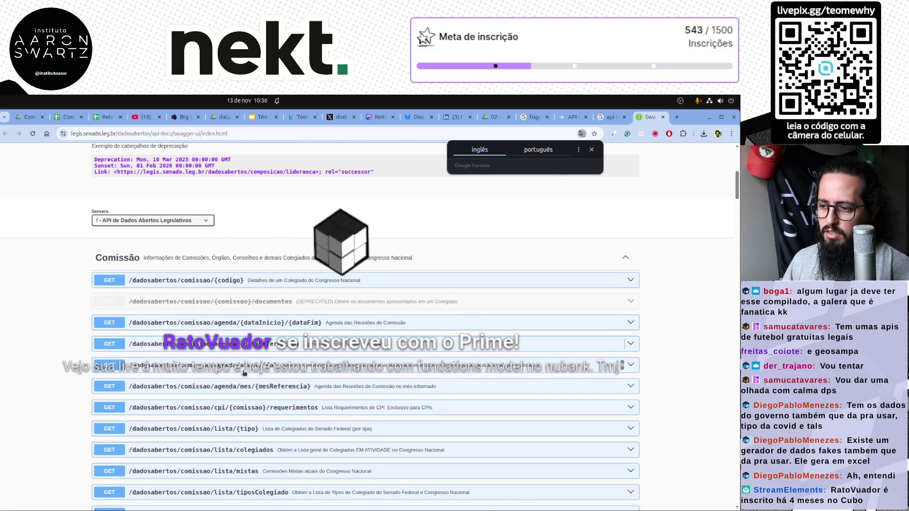
pyautogui.scroll(-2, 322, 372)
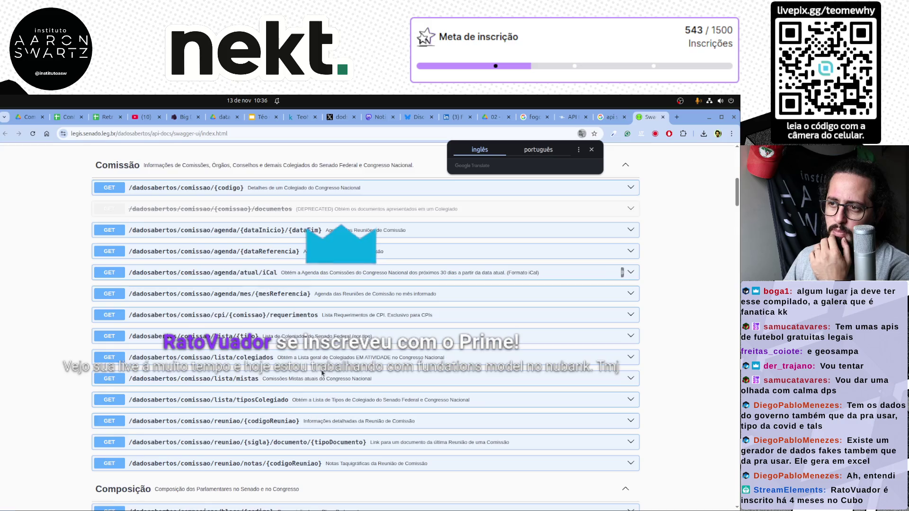
pyautogui.scroll(-1, 321, 373)
pyautogui.scroll(2, 322, 373)
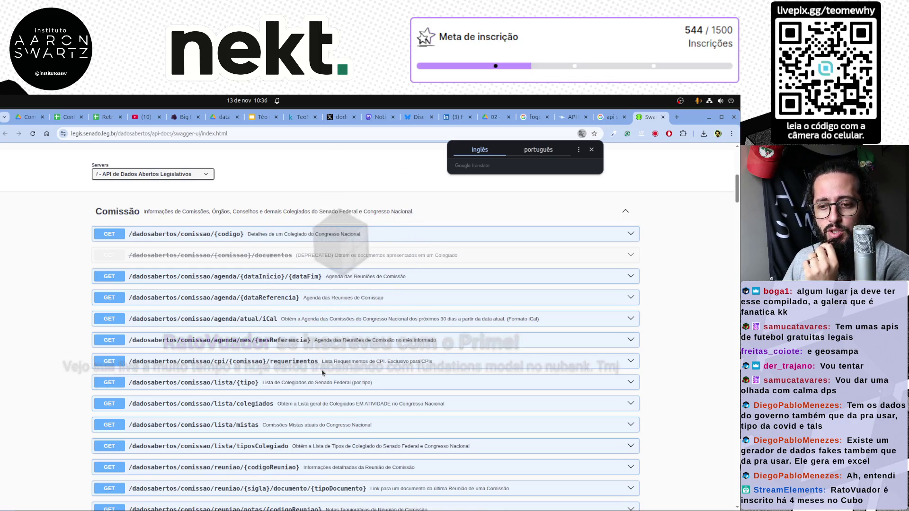
pyautogui.scroll(-5, 283, 390)
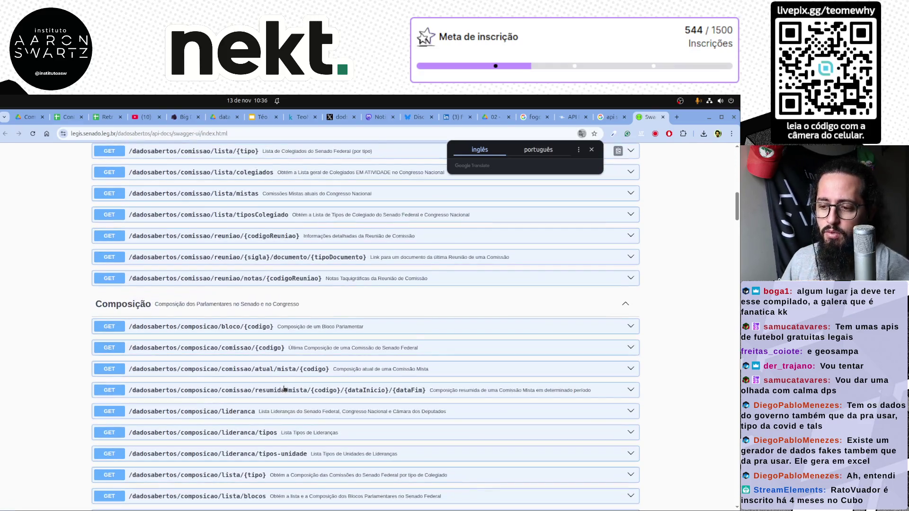
pyautogui.scroll(-10, 284, 389)
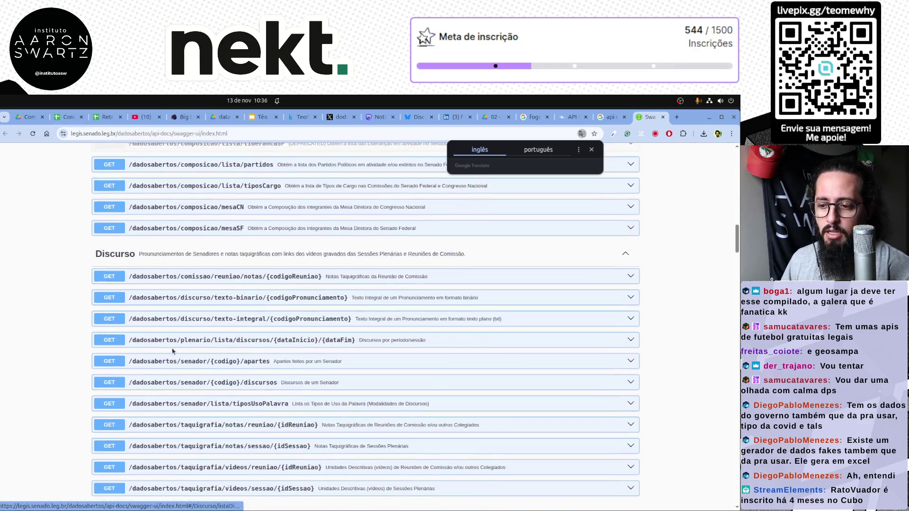
pyautogui.scroll(-15, 95, 335)
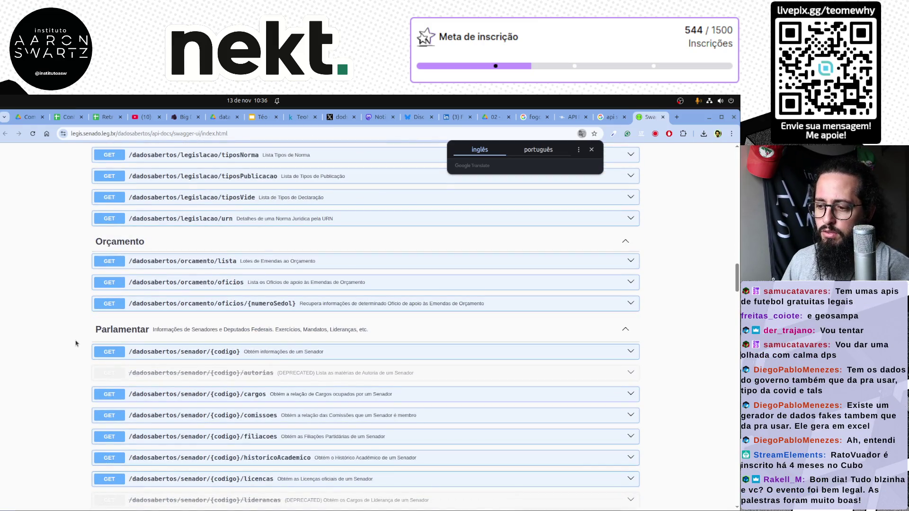
pyautogui.scroll(-1, 76, 344)
pyautogui.click(248, 306)
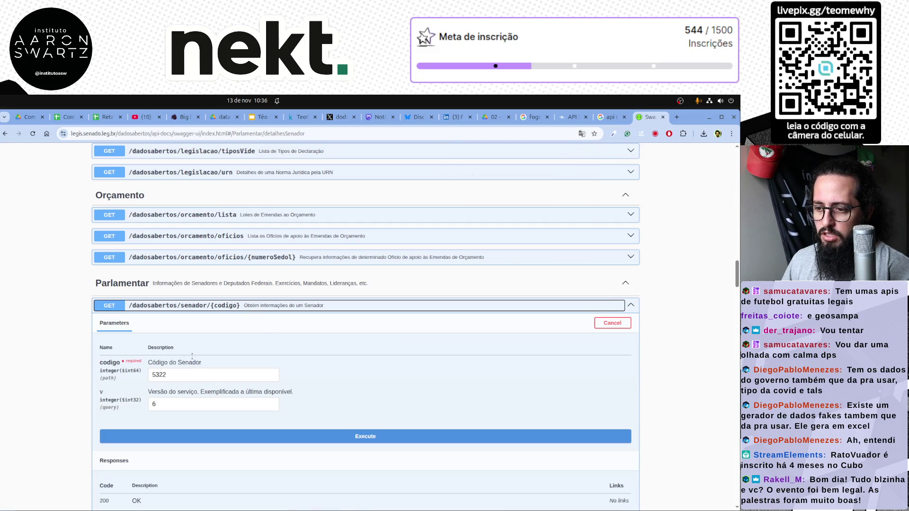
# Collapse senador/{codigo}, expand senador/lista/atual and set the response type to application/json
pyautogui.click(150, 306)
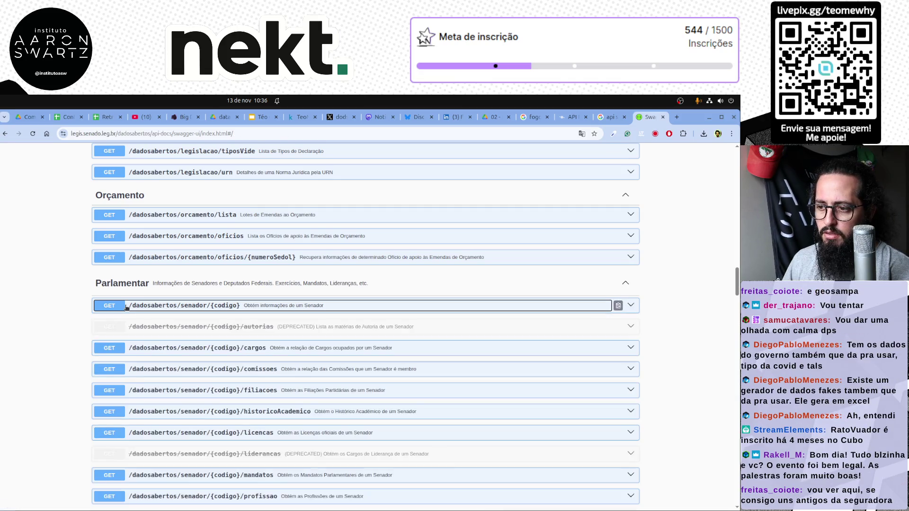
pyautogui.scroll(-5, 66, 364)
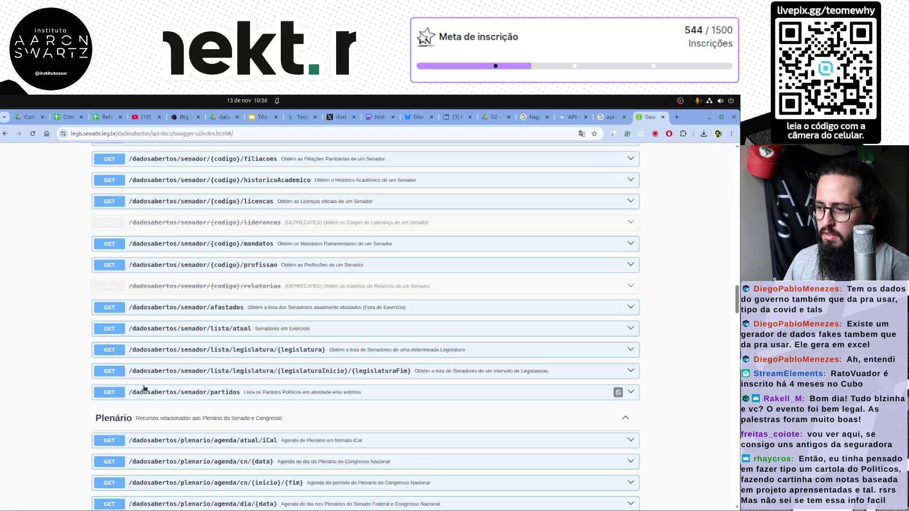
pyautogui.click(171, 329)
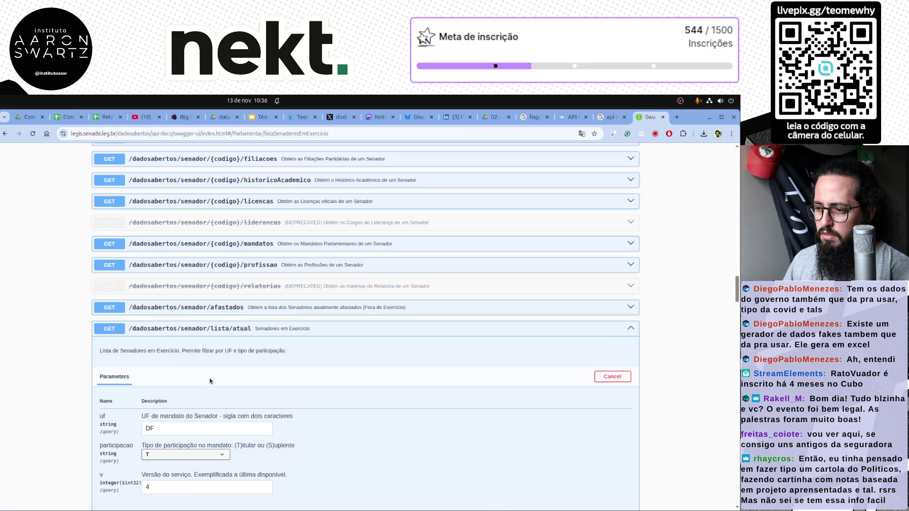
pyautogui.click(171, 330)
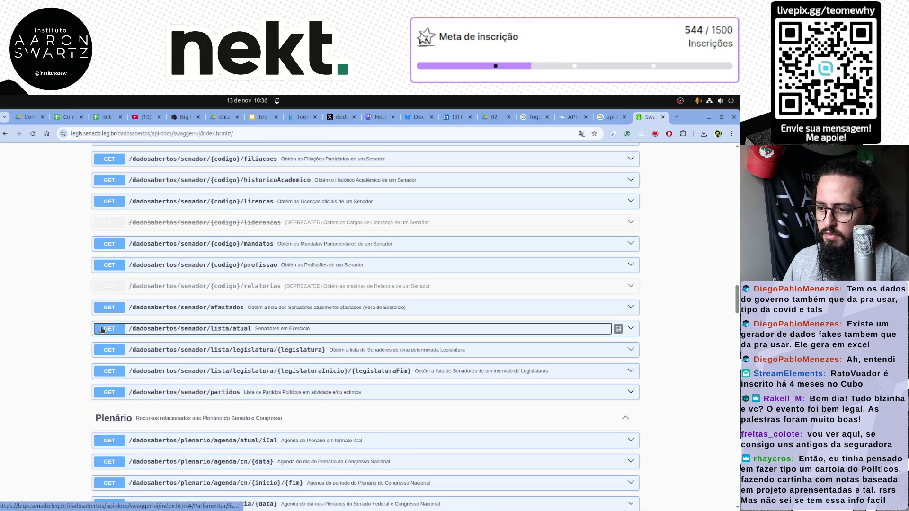
pyautogui.click(171, 330)
pyautogui.scroll(-3, 189, 369)
pyautogui.scroll(-2, 206, 403)
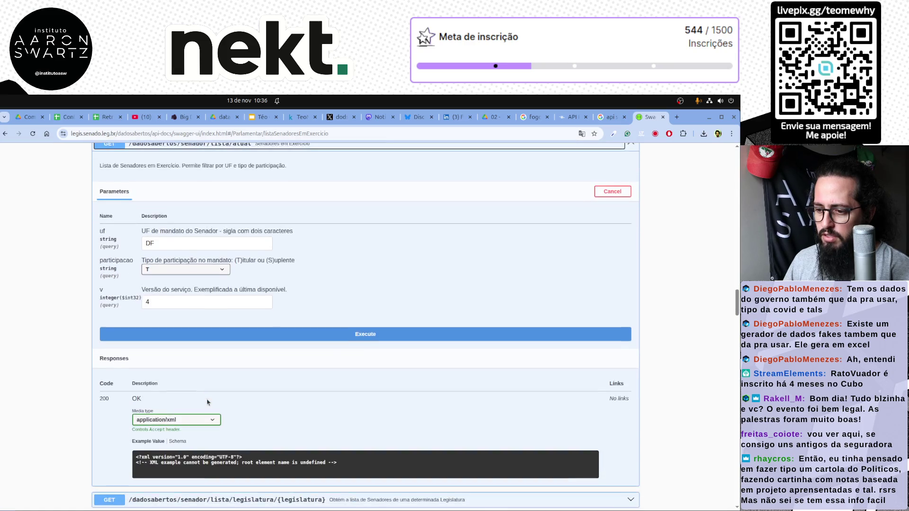
pyautogui.click(197, 378)
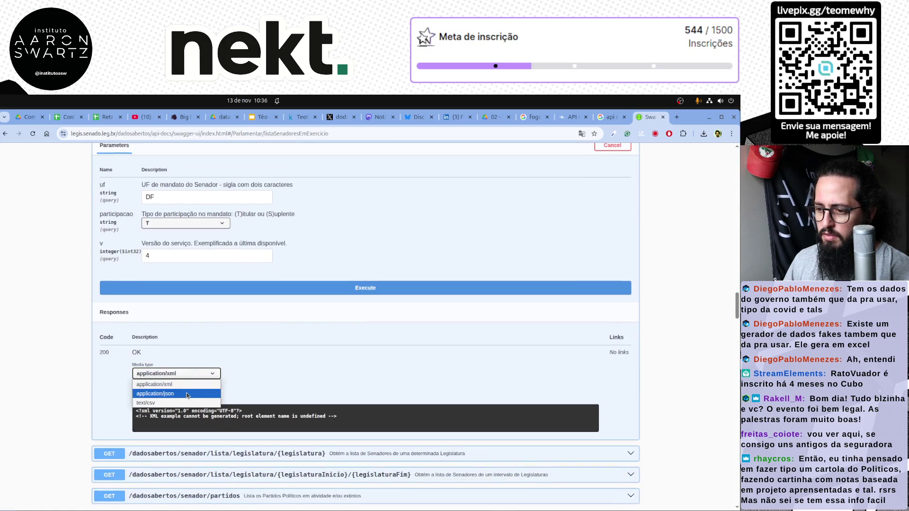
pyautogui.click(189, 389)
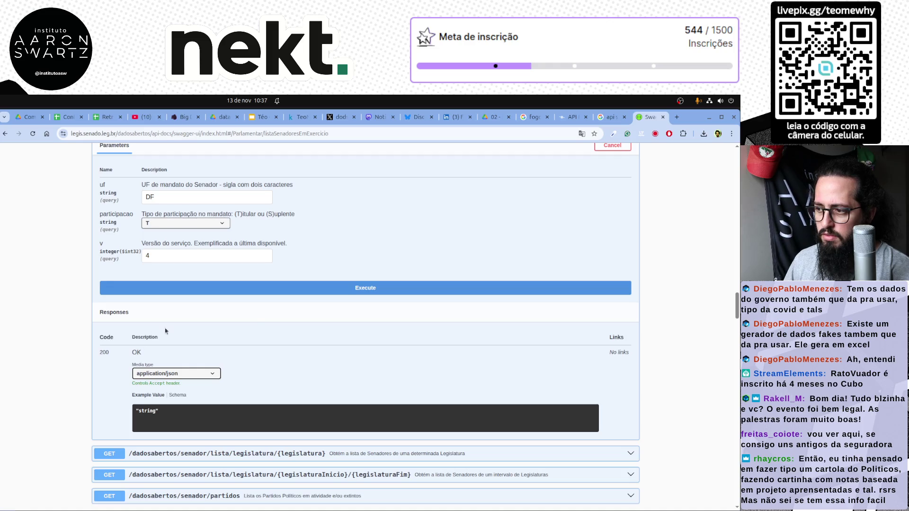
# Execute the senators-in-office request (uf DF, participacao T, v 4) and copy its request URL
pyautogui.click(353, 292)
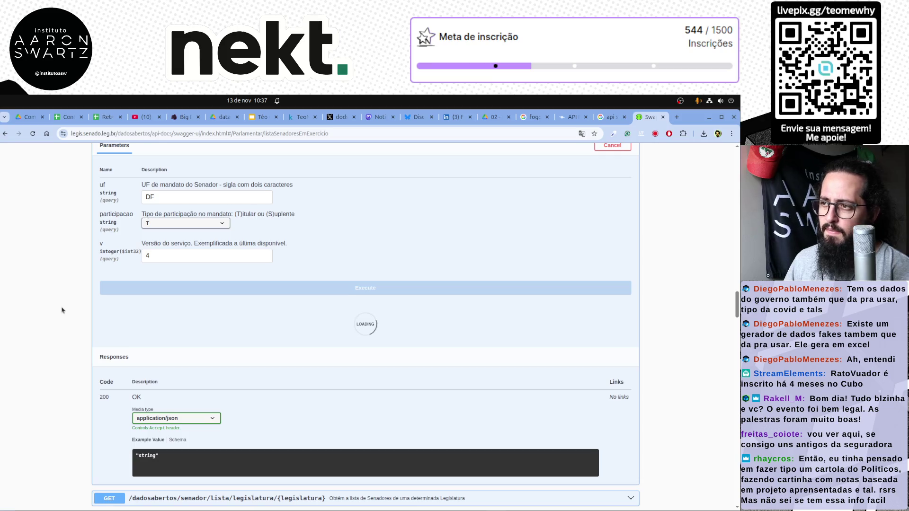
pyautogui.scroll(-3, 63, 368)
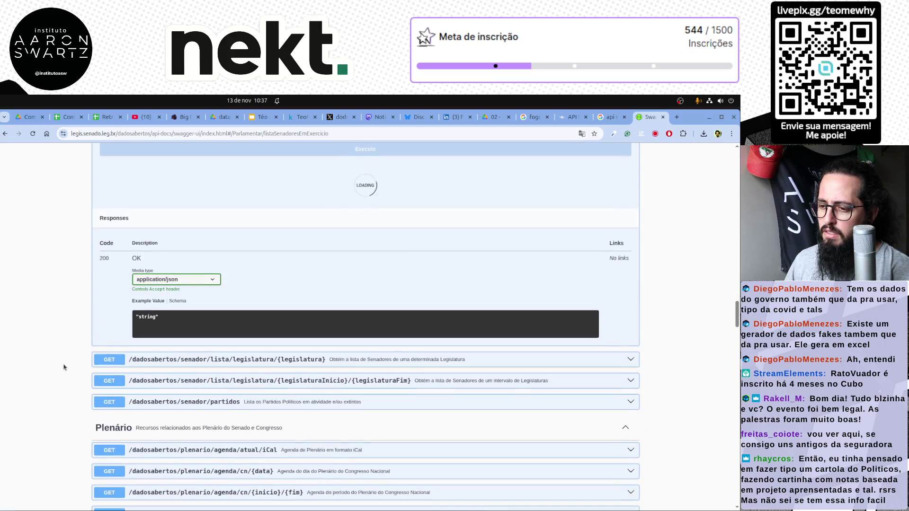
pyautogui.scroll(2, 64, 367)
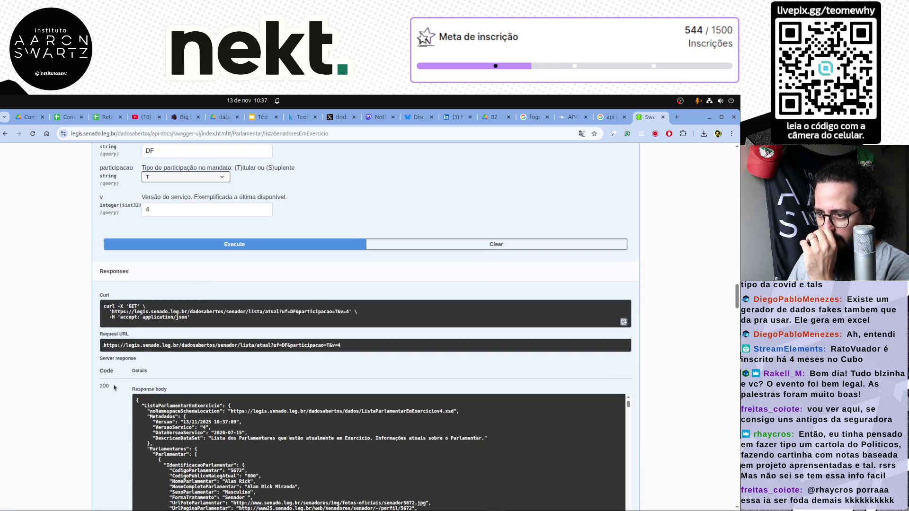
pyautogui.moveTo(111, 311); pyautogui.dragTo(347, 311)
pyautogui.hotkey('ctrl', 'c')
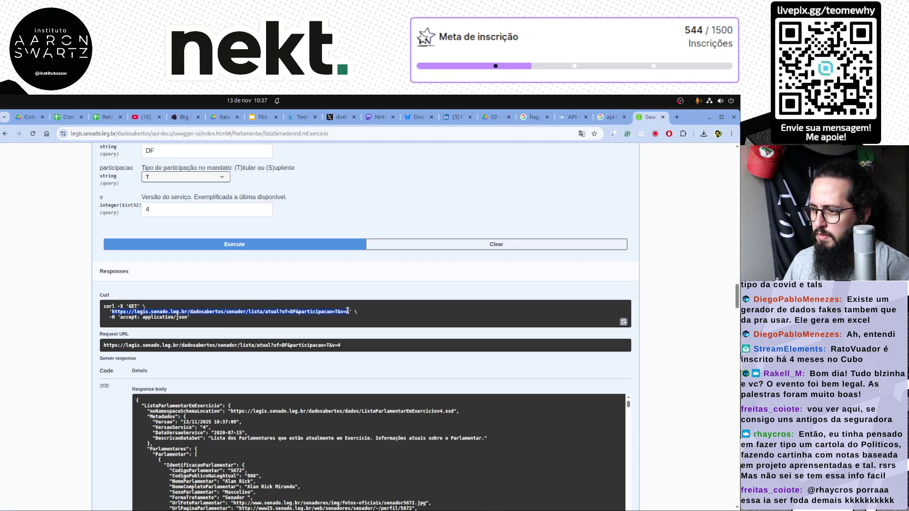
pyautogui.click(676, 116)
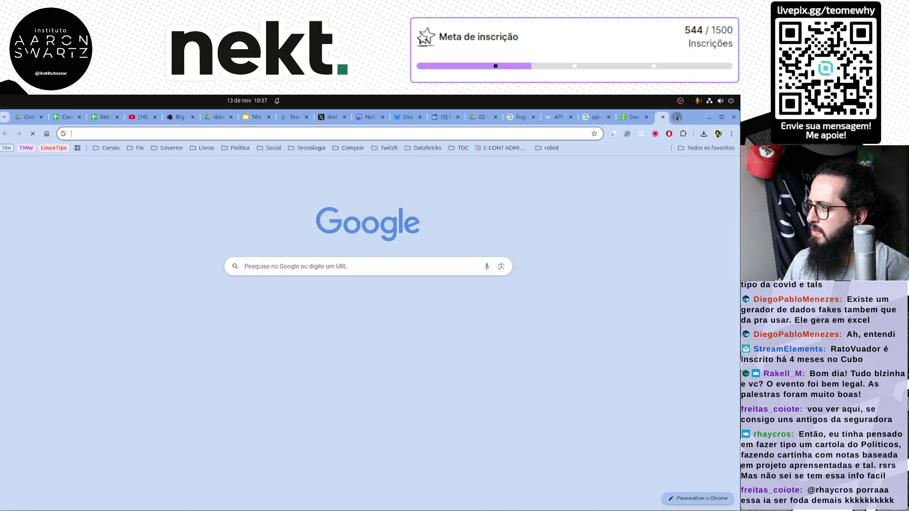
# Load the copied senators API URL and collapse the first four senator entries in the XML
pyautogui.hotkey('ctrl', 'v')
pyautogui.press('Return')
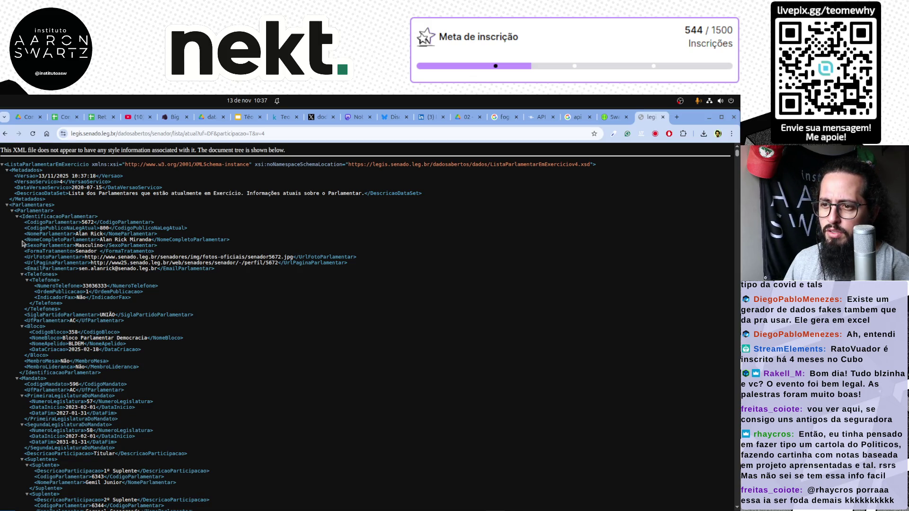
pyautogui.click(12, 211)
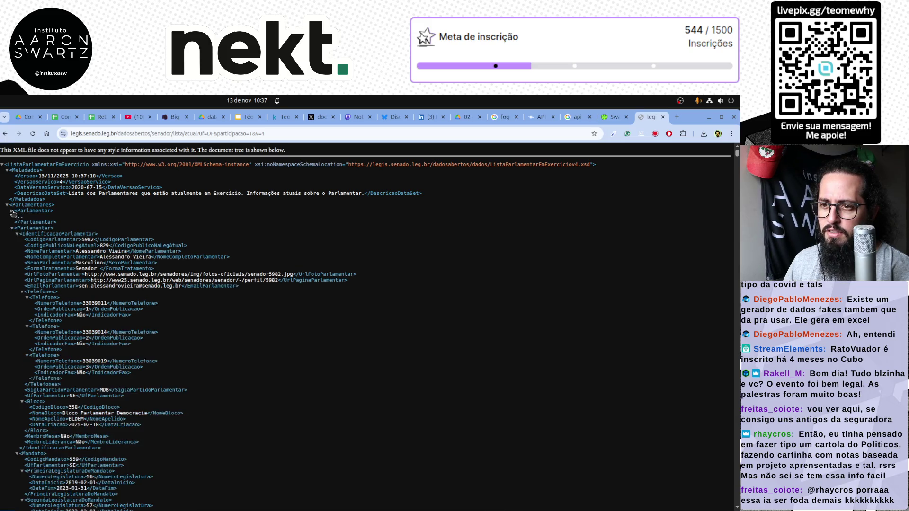
pyautogui.click(11, 229)
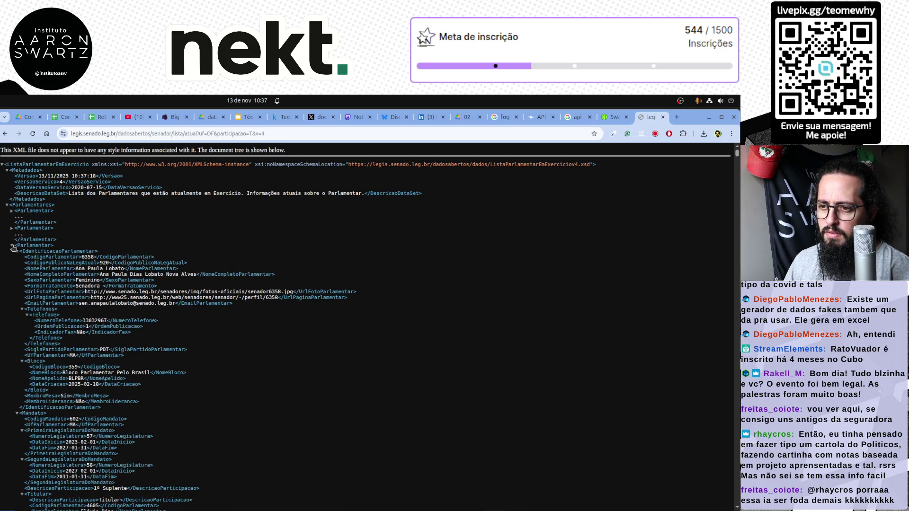
pyautogui.click(11, 246)
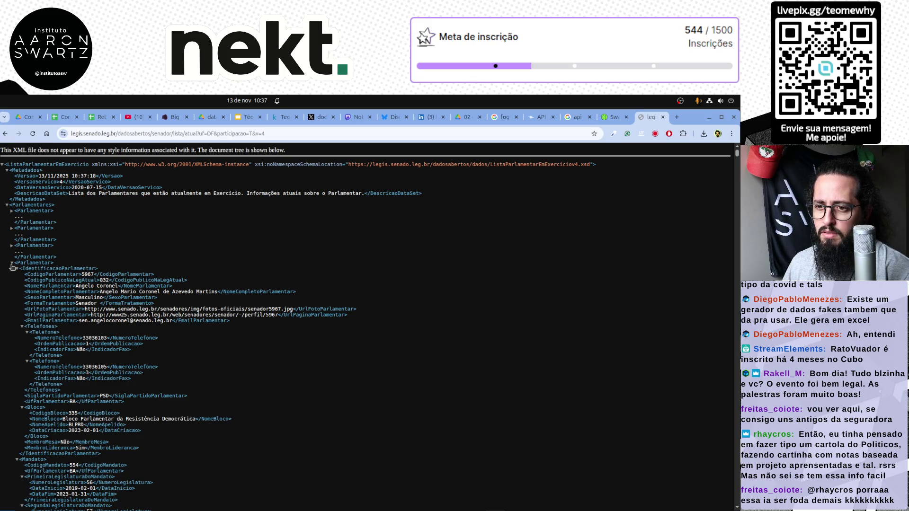
pyautogui.click(11, 263)
# Compare with the Swagger docs, scroll further through the senators XML, then move to DBnomics
pyautogui.hotkey('ctrl', 'shift', 'Tab')
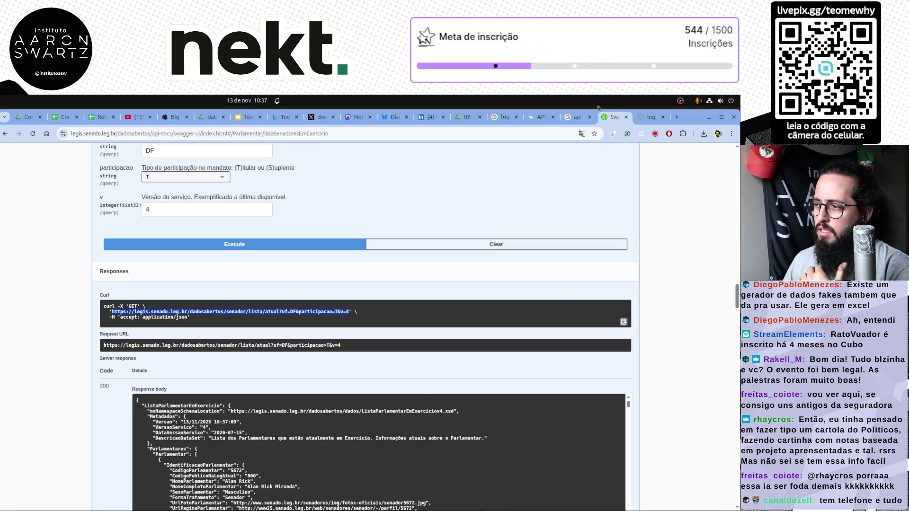
pyautogui.click(639, 119)
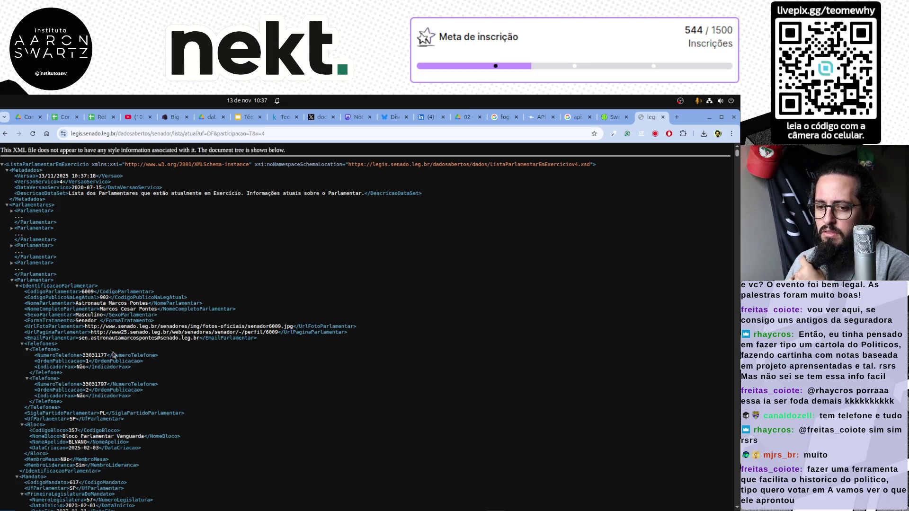
pyautogui.scroll(-5, 173, 345)
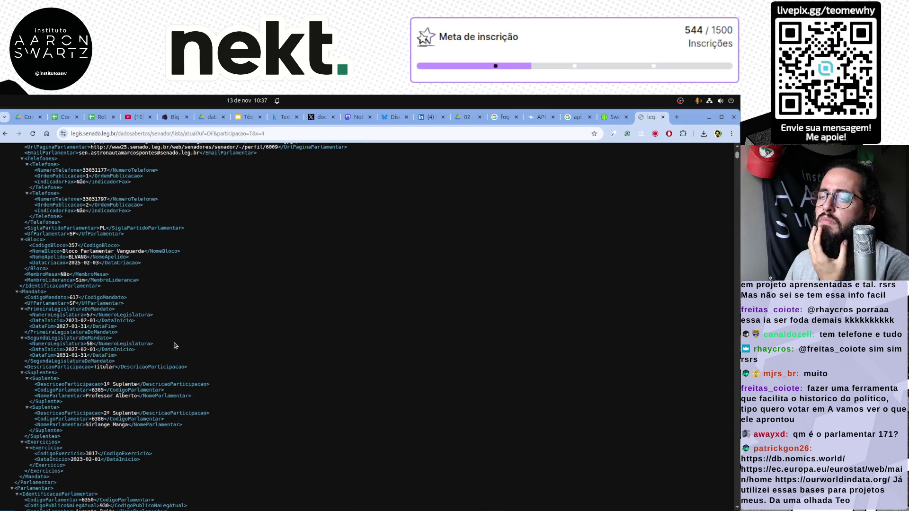
pyautogui.scroll(-3, 174, 346)
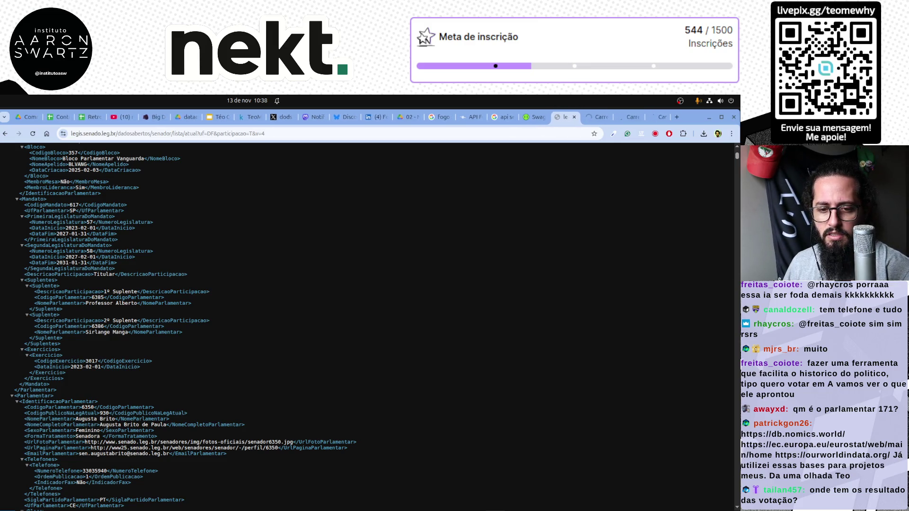
pyautogui.hotkey('ctrl', 'Tab')
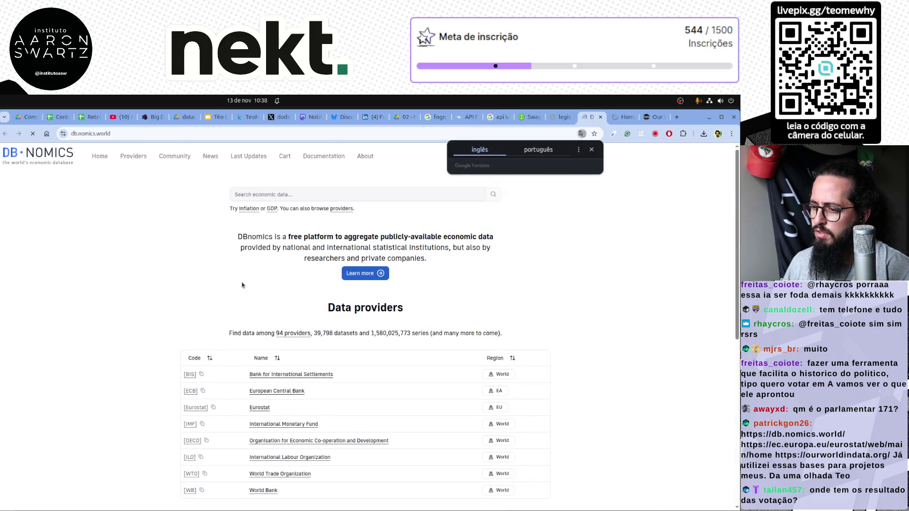
pyautogui.moveTo(255, 233)
pyautogui.mouseDown()
pyautogui.moveTo(239, 235)
pyautogui.moveTo(493, 237)
pyautogui.mouseUp()
pyautogui.click(526, 286)
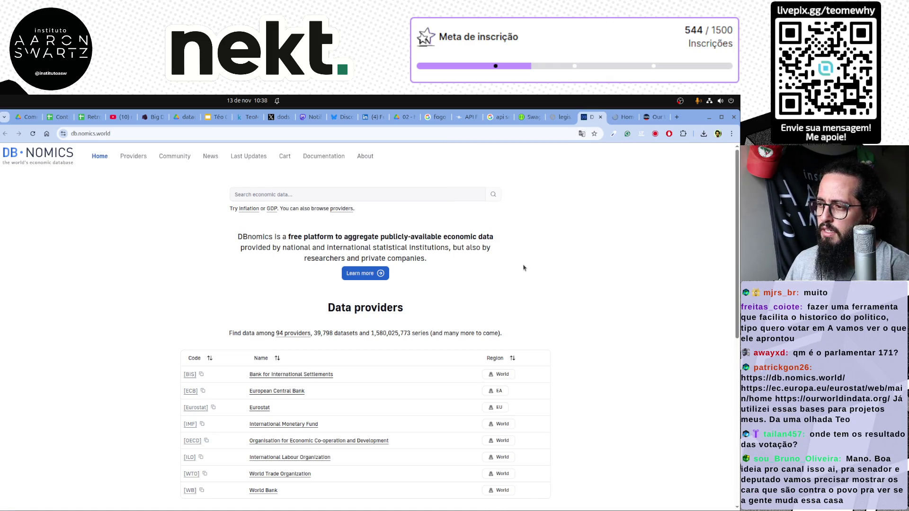
pyautogui.scroll(-5, 523, 268)
pyautogui.scroll(5, 463, 250)
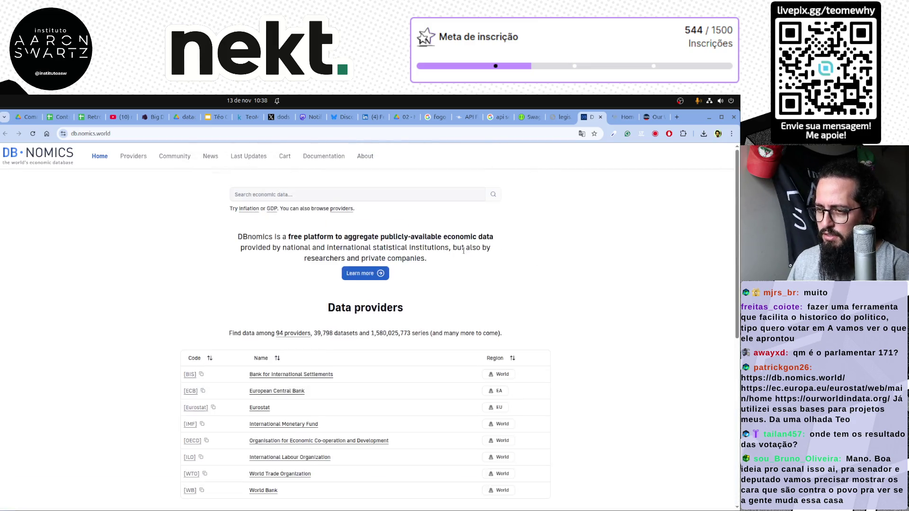
pyautogui.hotkey('ctrl', 'Tab')
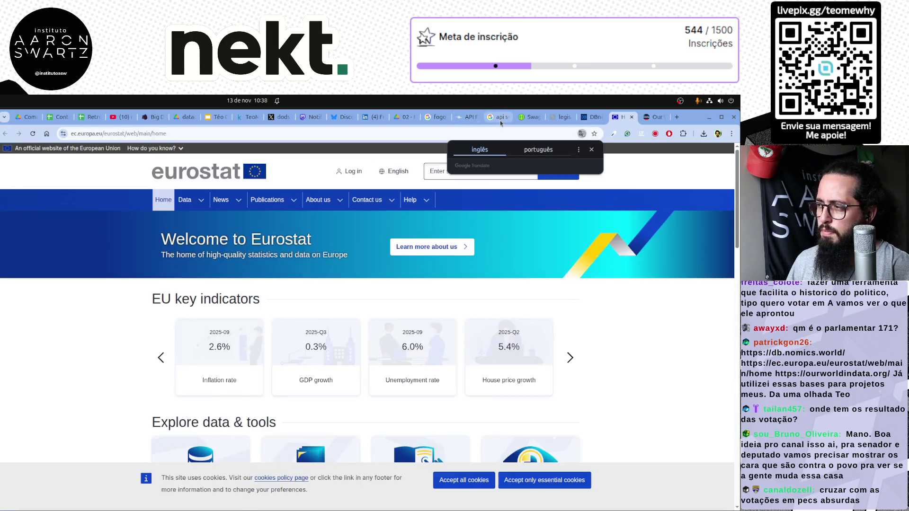
pyautogui.hotkey('ctrl', 'Tab')
pyautogui.hotkey('ctrl', 'shift', 'Tab')
pyautogui.scroll(-3, 83, 360)
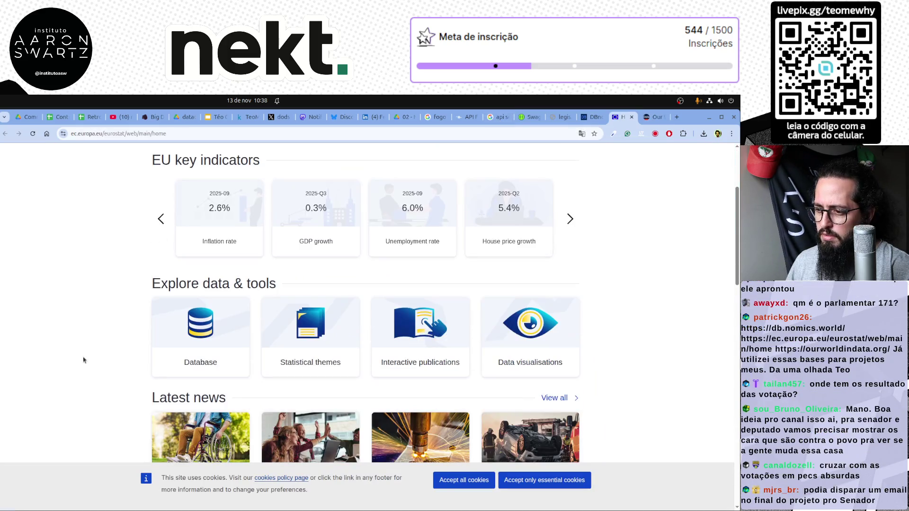
pyautogui.scroll(-3, 83, 360)
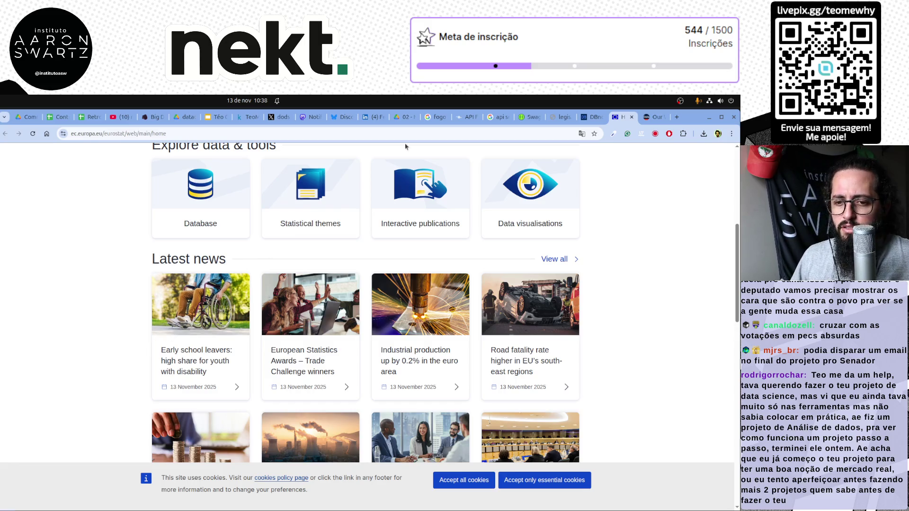
pyautogui.hotkey('ctrl', 'Tab')
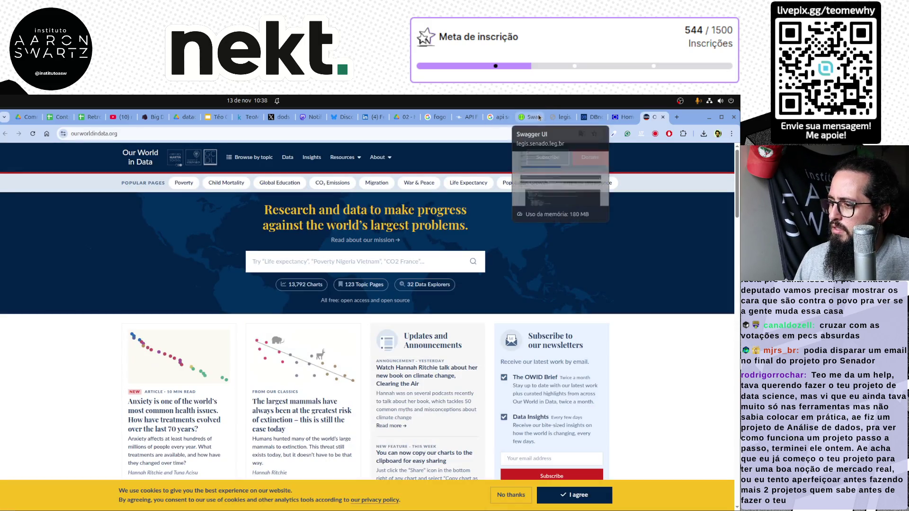
pyautogui.hotkey('ctrl', 'shift', 'Tab')
pyautogui.hotkey('ctrl', 'shift', 'Tab')
pyautogui.hotkey('ctrl', 'shift', 'Tab')
pyautogui.scroll(-15, 270, 353)
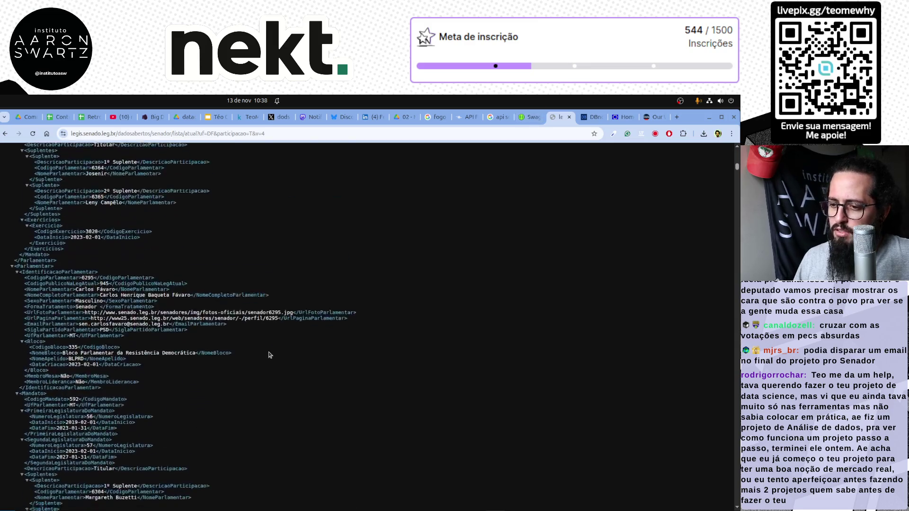
# Return to the Senado Swagger docs and scroll past the Votação endpoints to the Schemas section
pyautogui.scroll(-3, 273, 349)
pyautogui.hotkey('ctrl', 'shift', 'Tab')
pyautogui.scroll(-15, 53, 319)
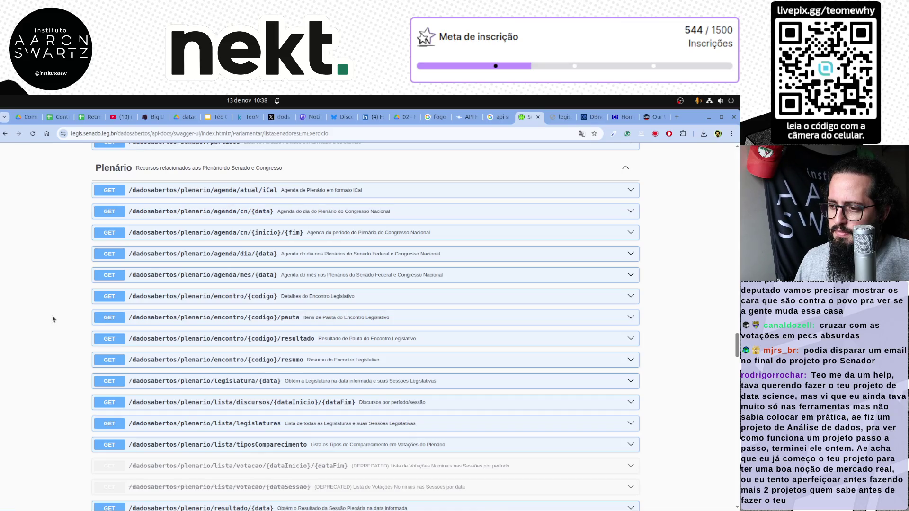
pyautogui.scroll(-2, 53, 319)
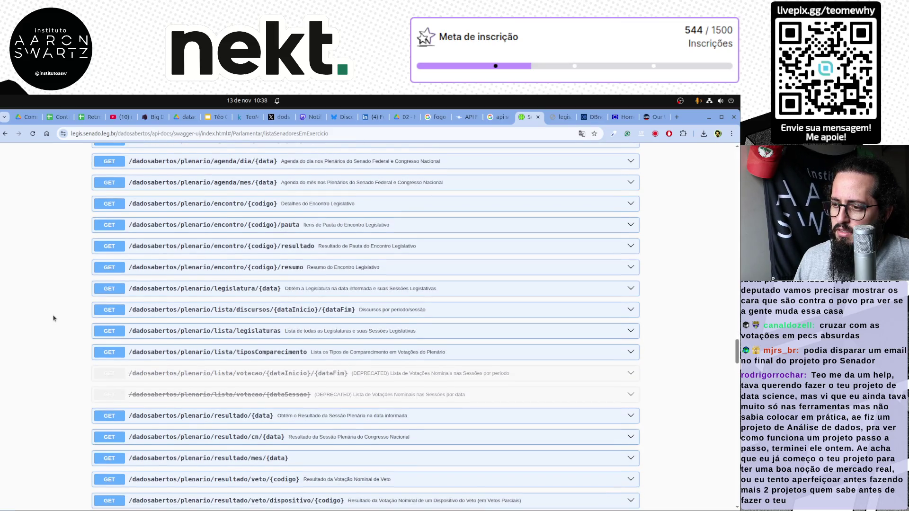
pyautogui.scroll(-2, 54, 319)
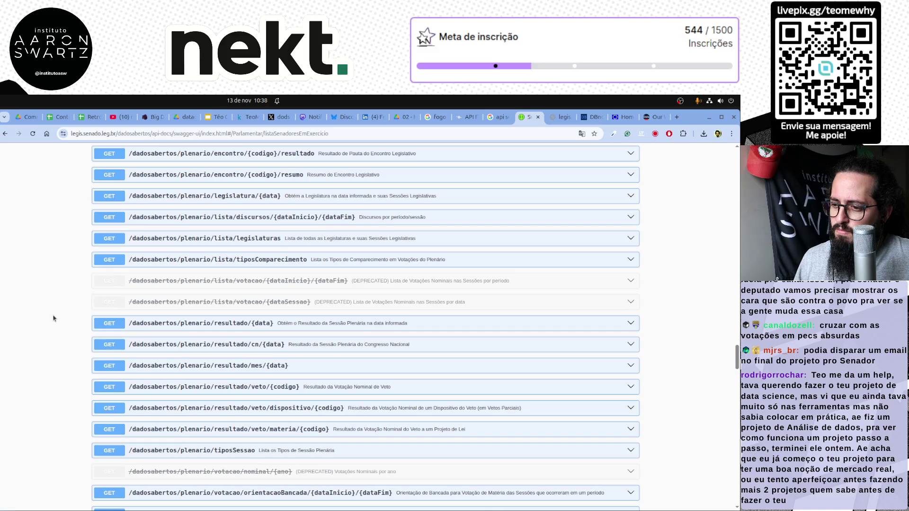
pyautogui.scroll(-1, 54, 318)
pyautogui.scroll(-5, 179, 321)
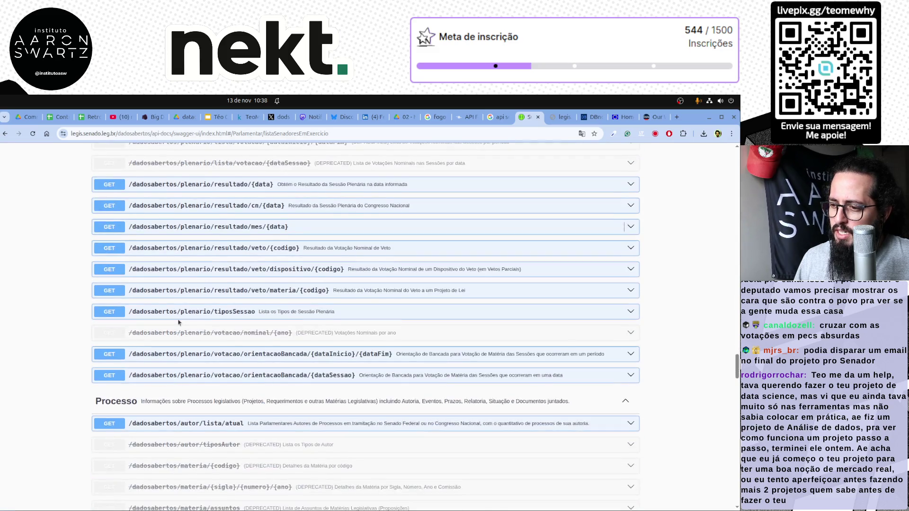
pyautogui.scroll(-8, 62, 320)
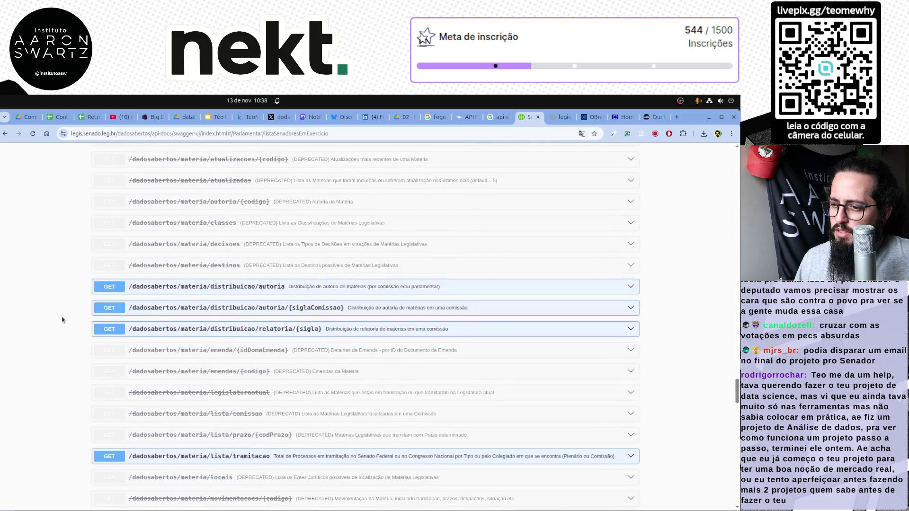
pyautogui.scroll(-5, 62, 320)
pyautogui.scroll(-3, 62, 320)
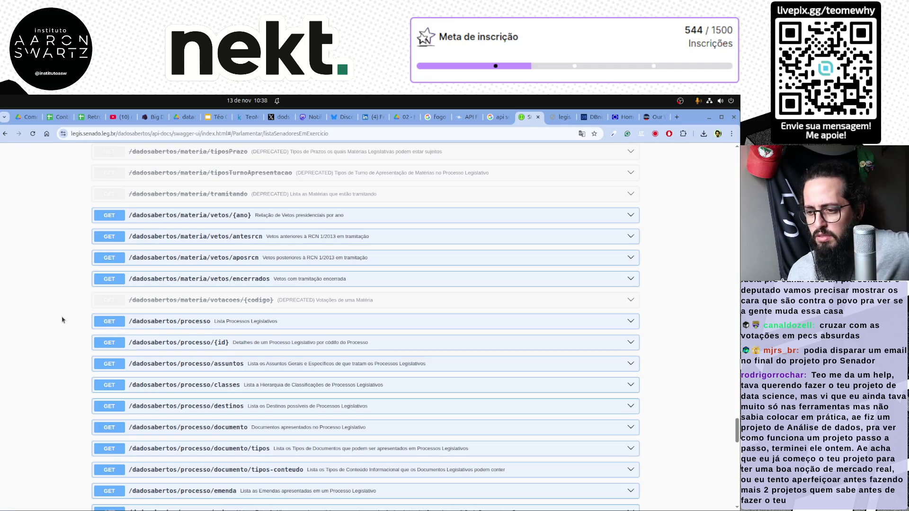
pyautogui.scroll(-15, 62, 320)
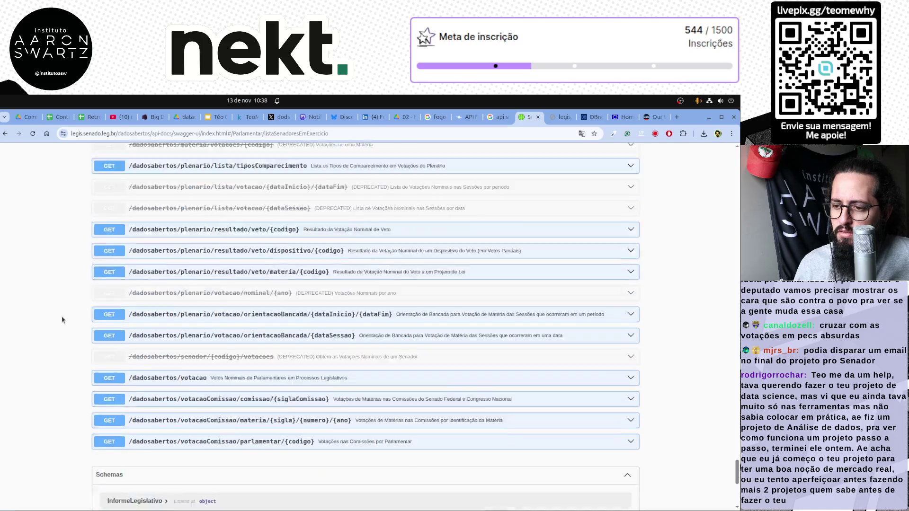
pyautogui.scroll(4, 62, 320)
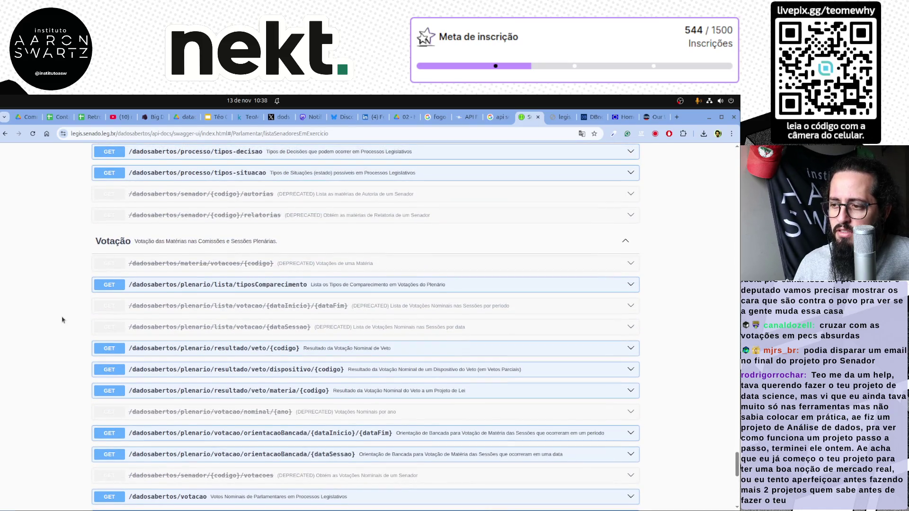
pyautogui.scroll(1, 62, 320)
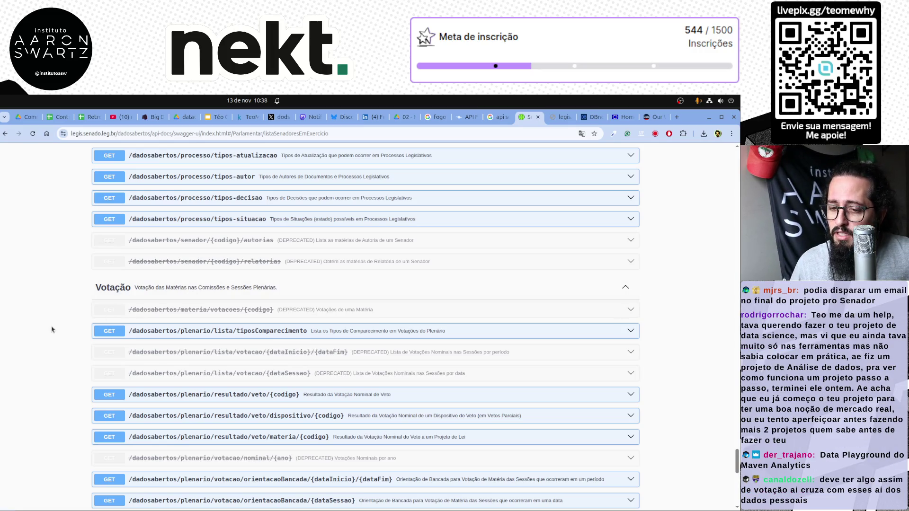
pyautogui.scroll(-10, 52, 331)
pyautogui.scroll(-2, 47, 331)
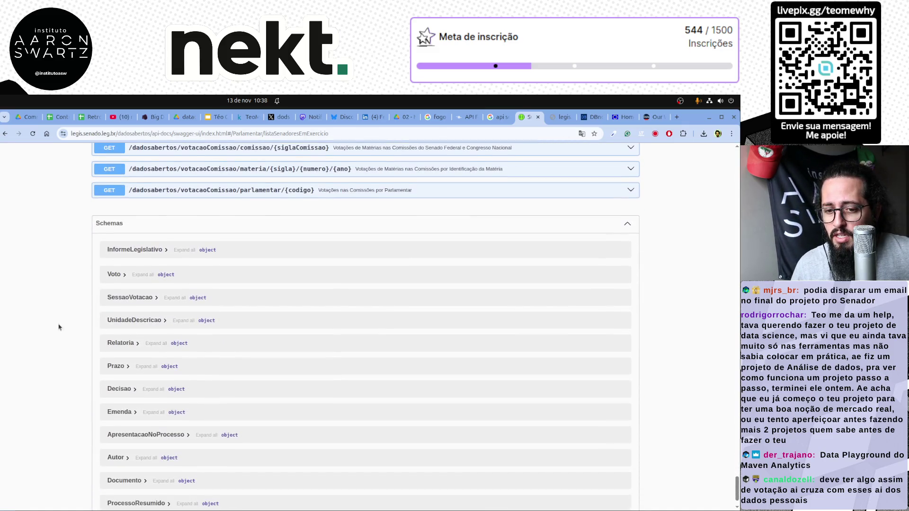
pyautogui.scroll(-1, 56, 313)
pyautogui.scroll(1, 57, 311)
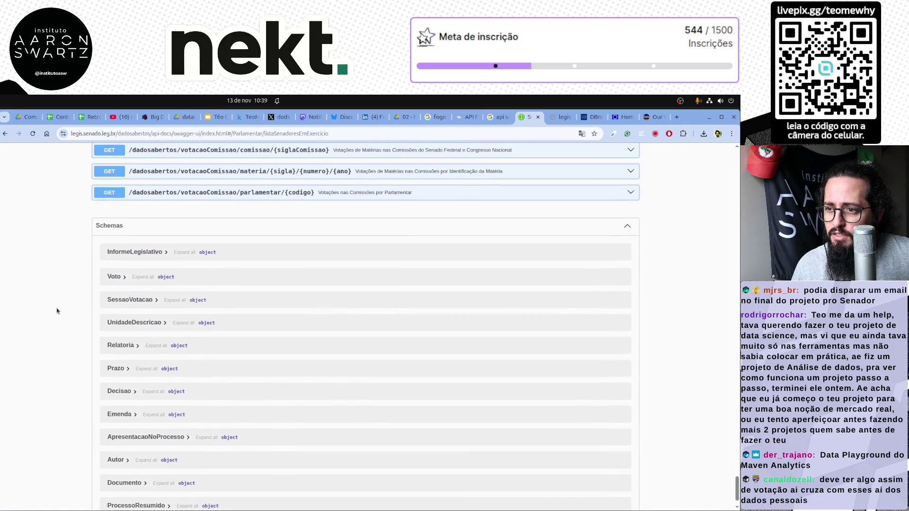
pyautogui.scroll(-2, 57, 311)
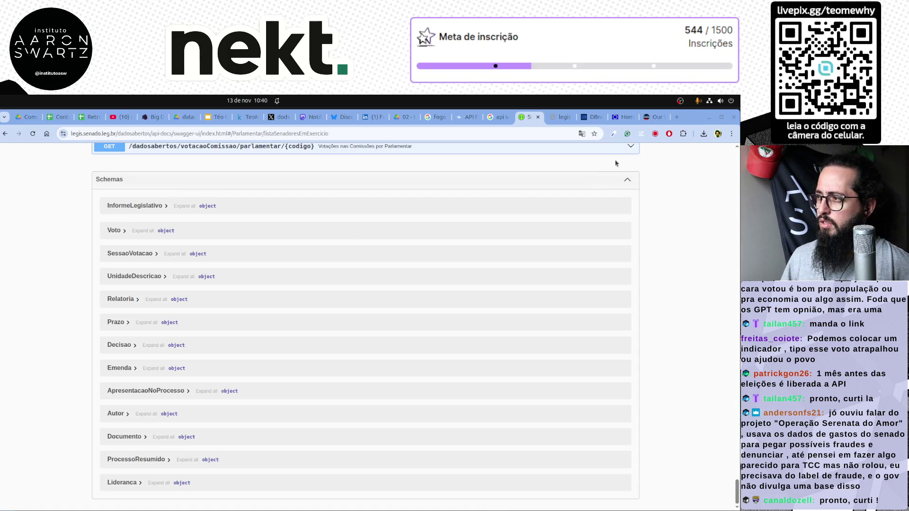
# Open a new blank tab next to the Swagger documentation
pyautogui.click(676, 116)
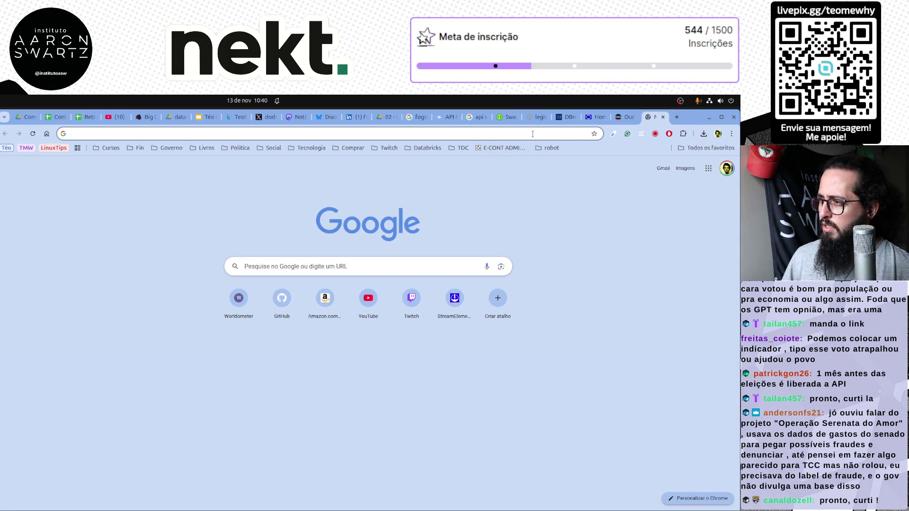
# Load cursos.teomewhy.org and go to its Trilhas de Estudos page
pyautogui.write('cur')
pyautogui.press('Return')
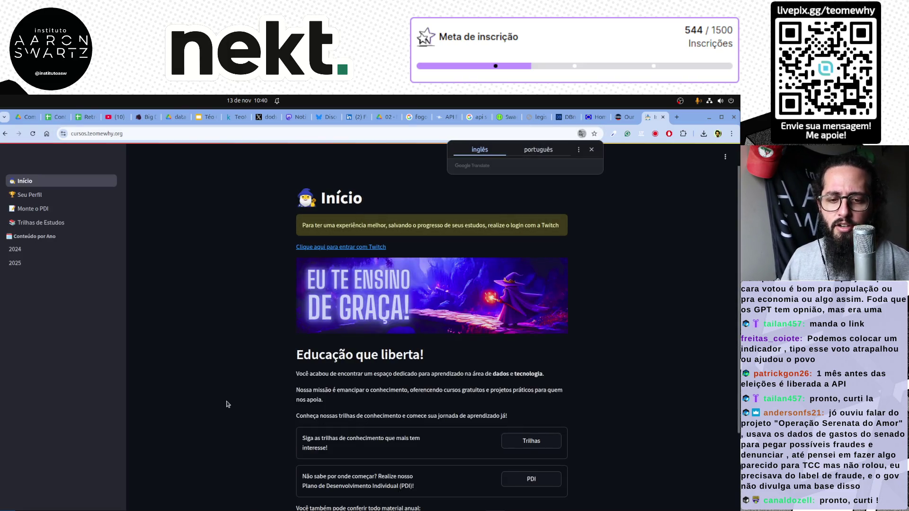
pyautogui.scroll(-2, 248, 402)
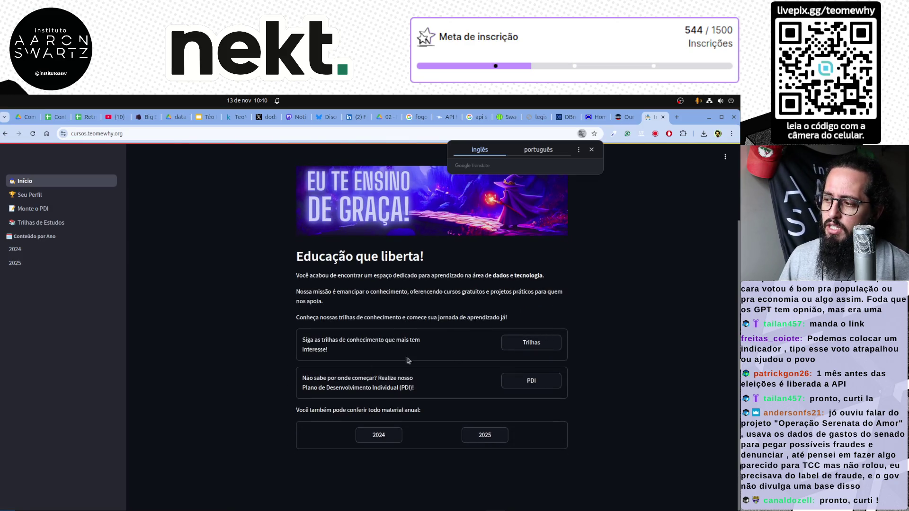
pyautogui.click(528, 346)
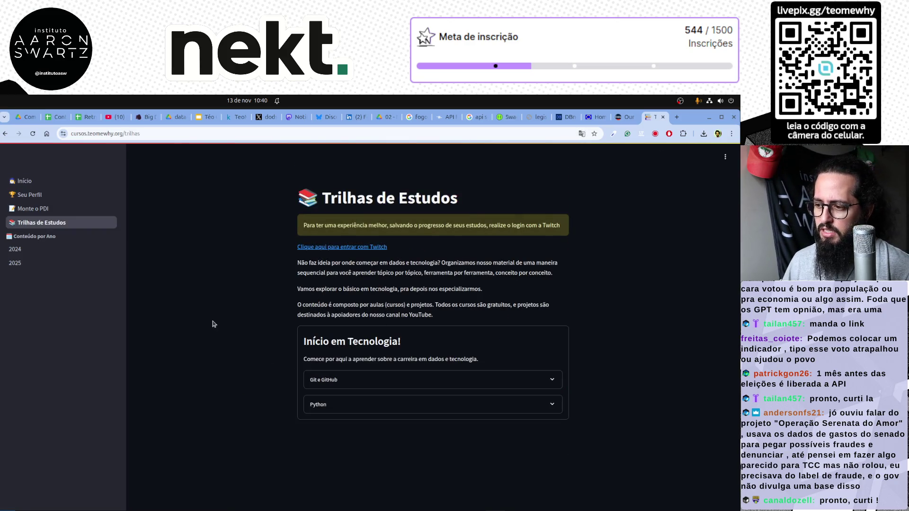
pyautogui.scroll(-5, 234, 320)
pyautogui.scroll(-2, 233, 320)
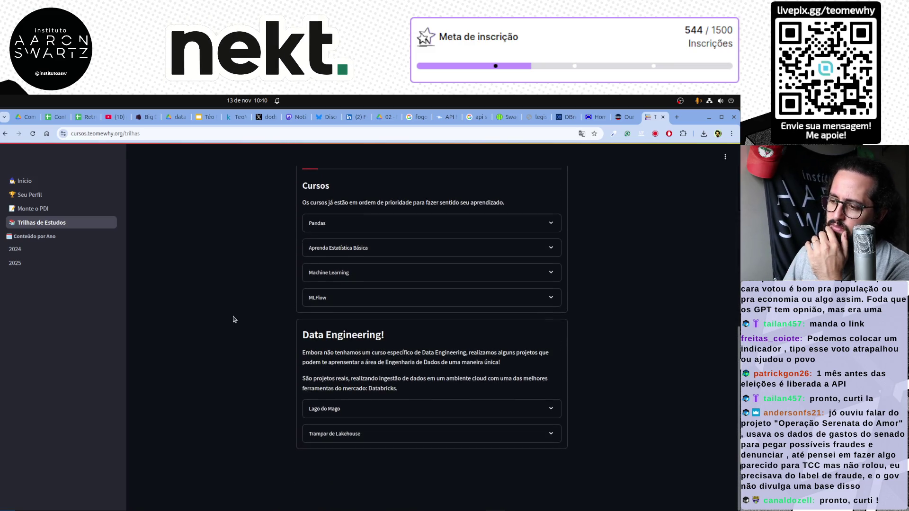
pyautogui.scroll(1, 234, 319)
pyautogui.scroll(1, 233, 320)
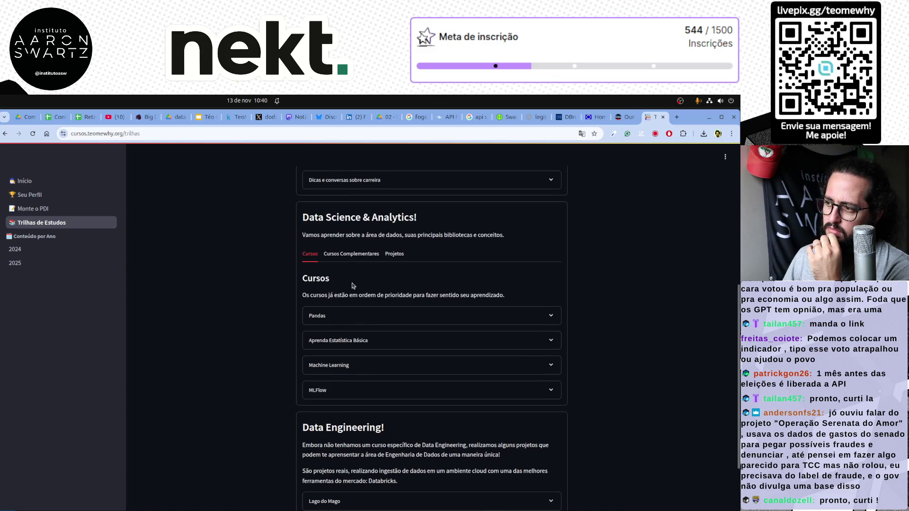
# Compare the Projetos, Cursos Complementares and Cursos lists on the Trilhas page
pyautogui.click(394, 254)
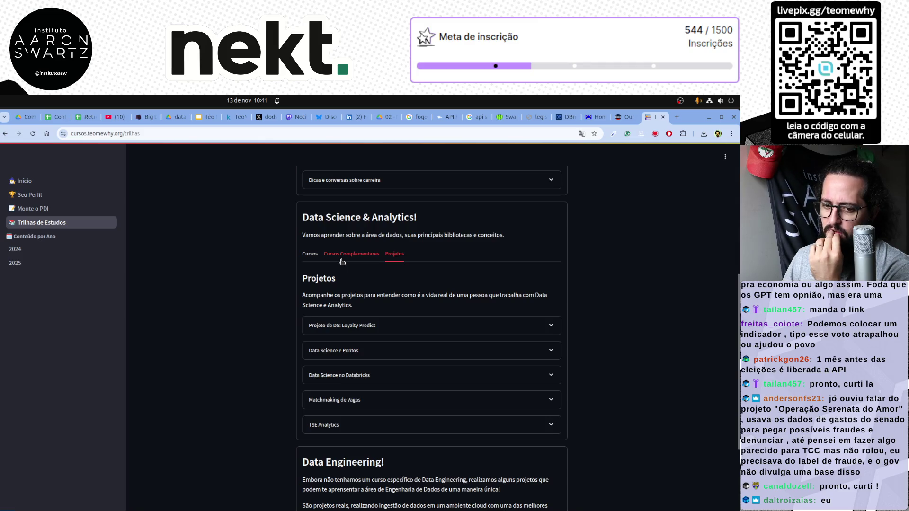
pyautogui.click(344, 255)
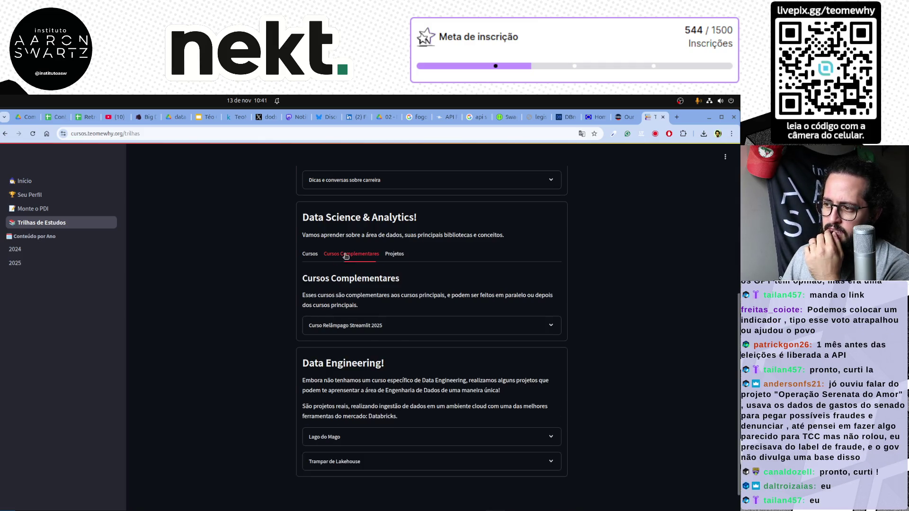
pyautogui.click(392, 257)
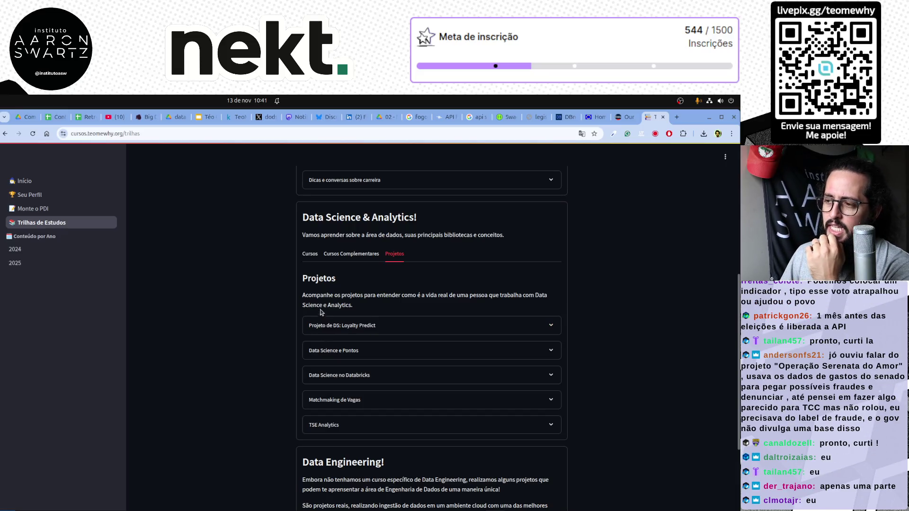
pyautogui.click(349, 260)
pyautogui.click(315, 259)
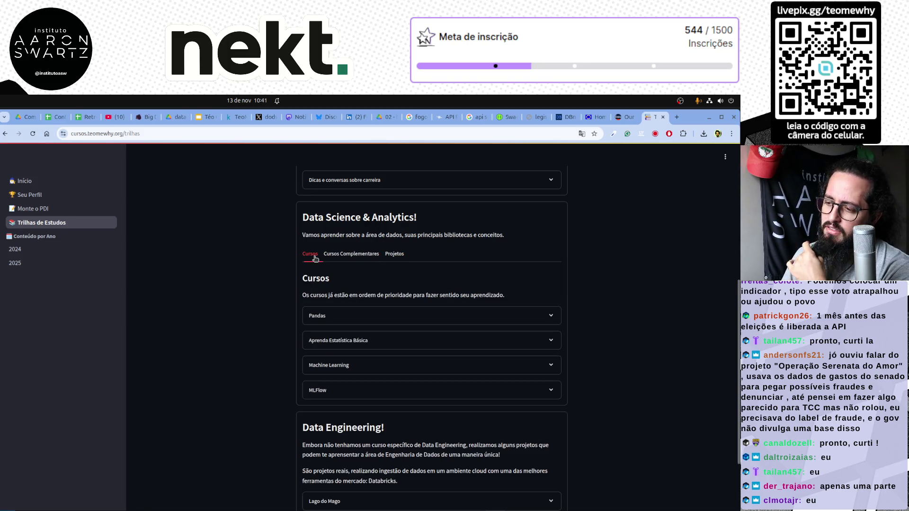
pyautogui.scroll(-3, 208, 354)
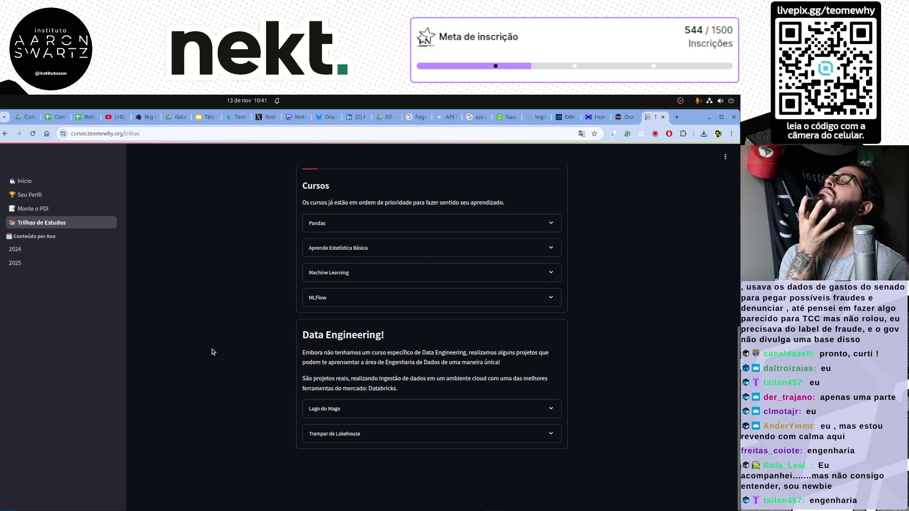
# Open a new browser tab with its address bar ready for input
pyautogui.hotkey('alt', 'Tab')
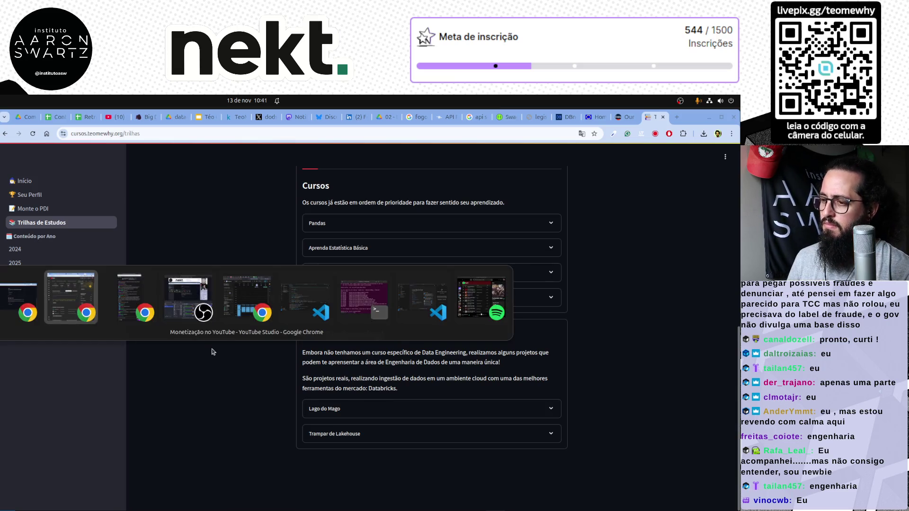
pyautogui.press('Escape')
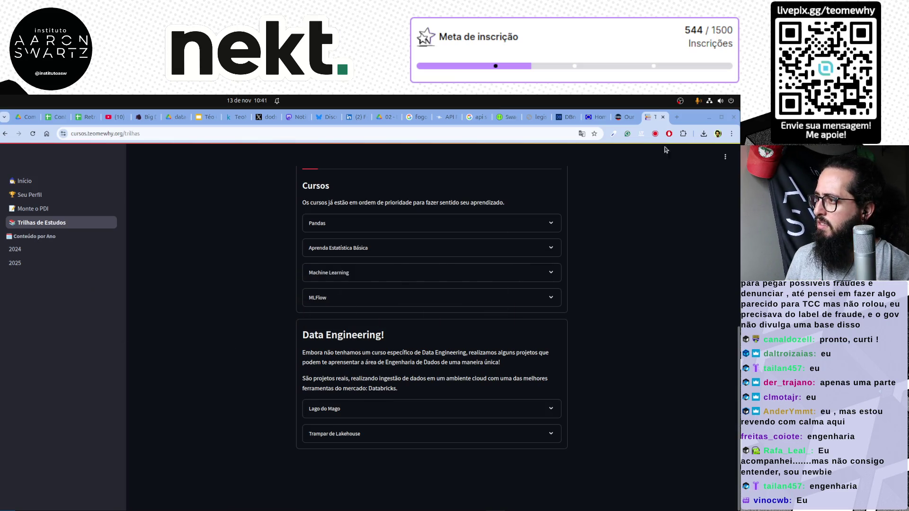
pyautogui.click(678, 117)
pyautogui.click(505, 138)
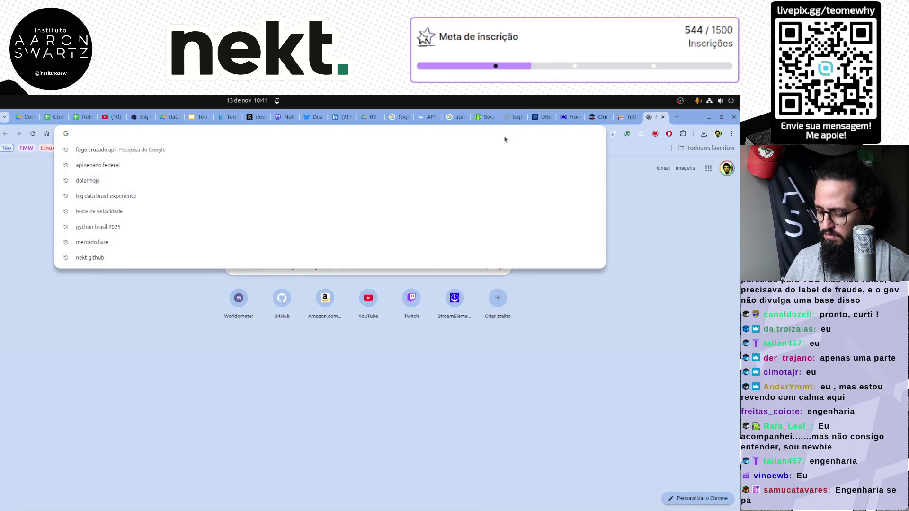
# Find the 'courses' spreadsheet in Google Drive and open it
pyautogui.write('drive')
pyautogui.press('Return')
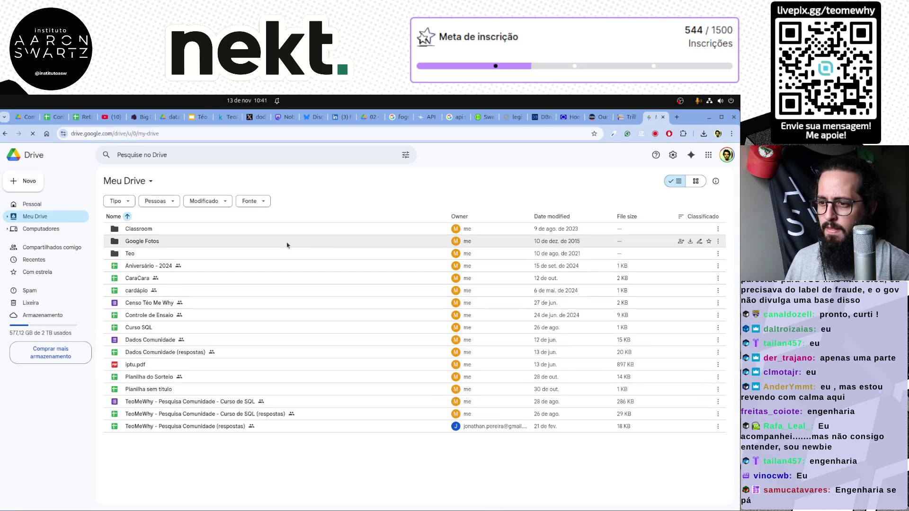
pyautogui.click(210, 155)
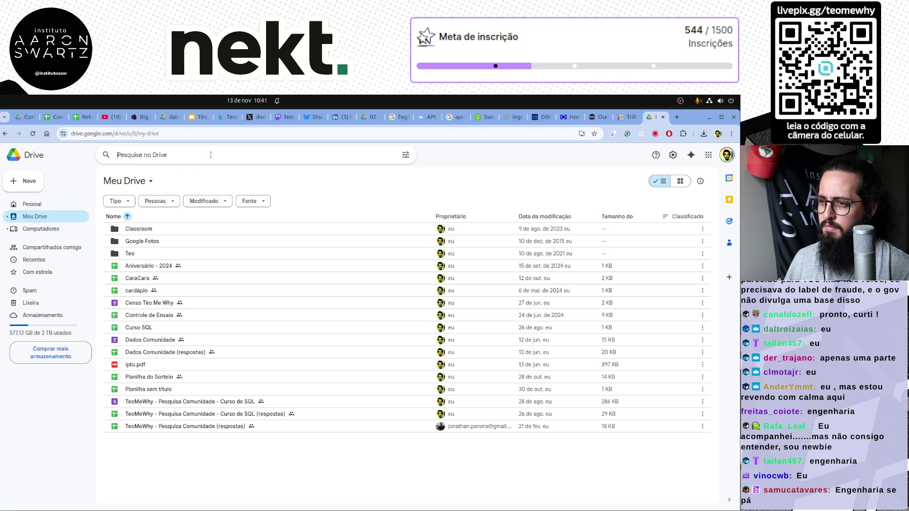
pyautogui.write('courses')
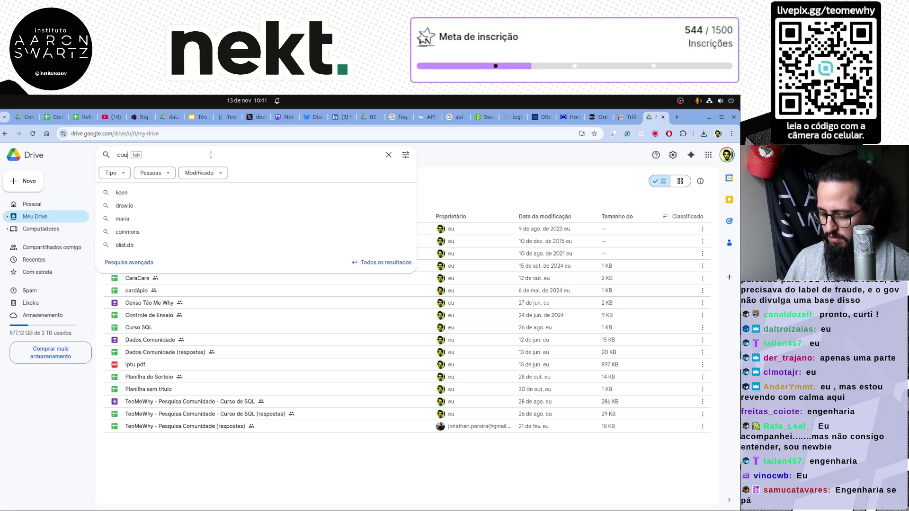
pyautogui.click(189, 198)
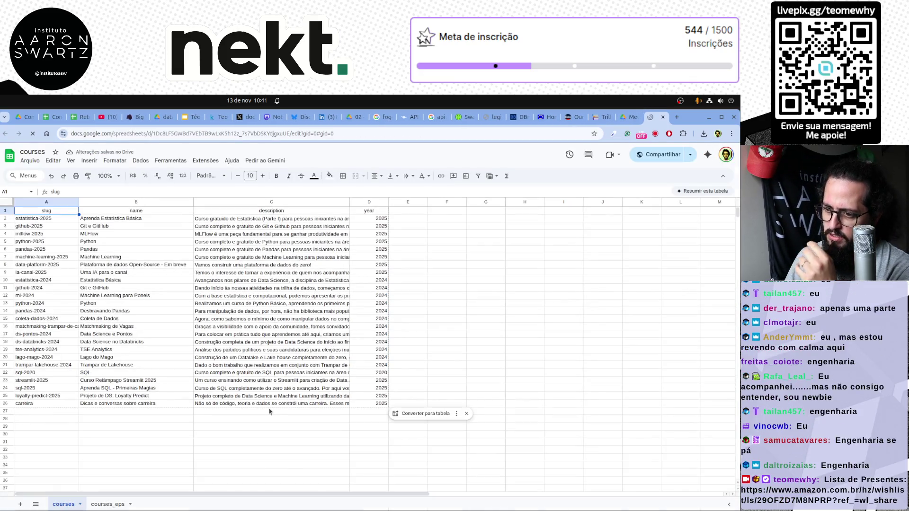
# Start row 27 with slug speed-f1 and name Speed F1
pyautogui.click(50, 412)
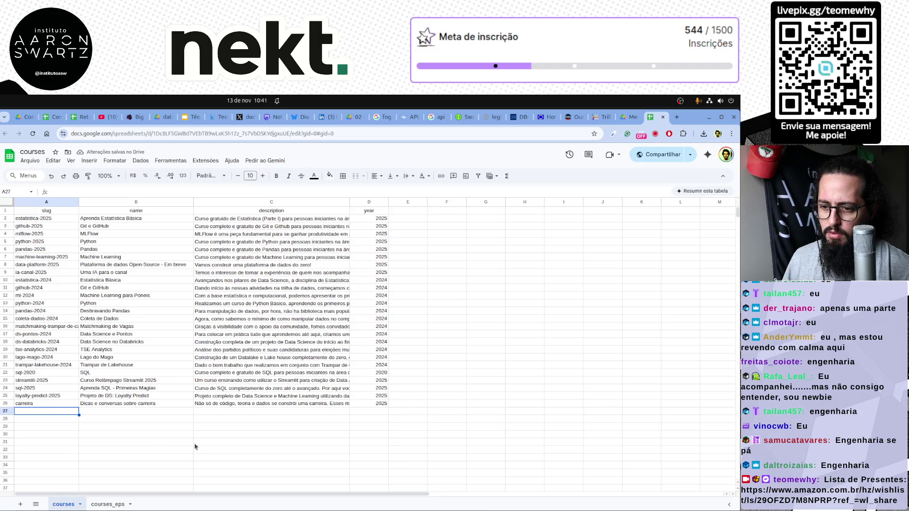
pyautogui.write('speed-')
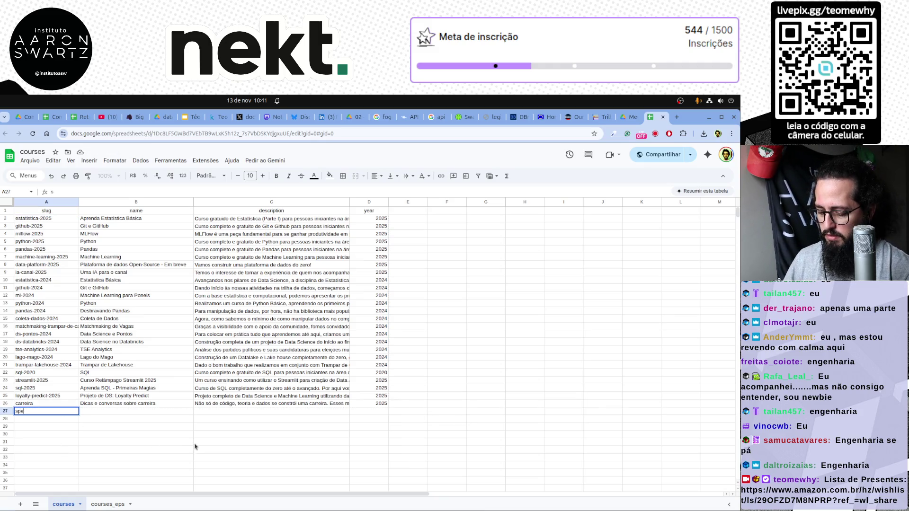
pyautogui.write('f1')
pyautogui.press('Tab')
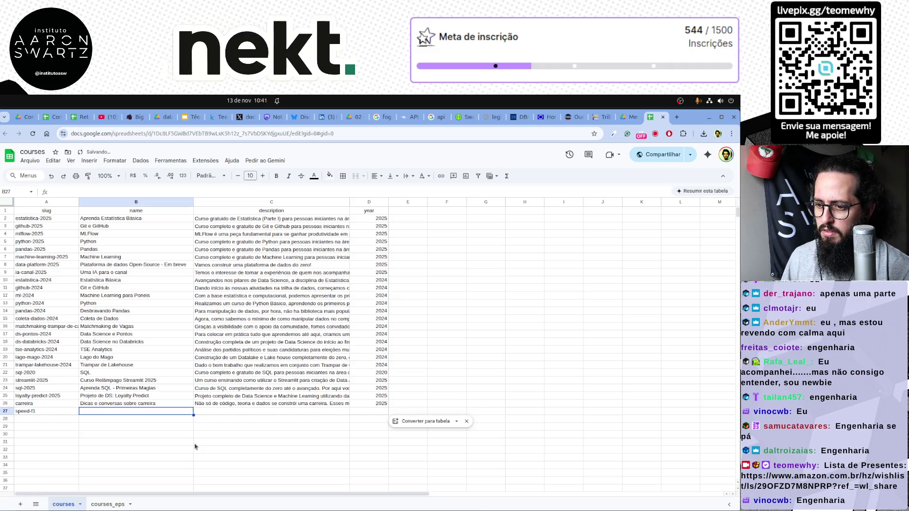
pyautogui.write('Speed F1')
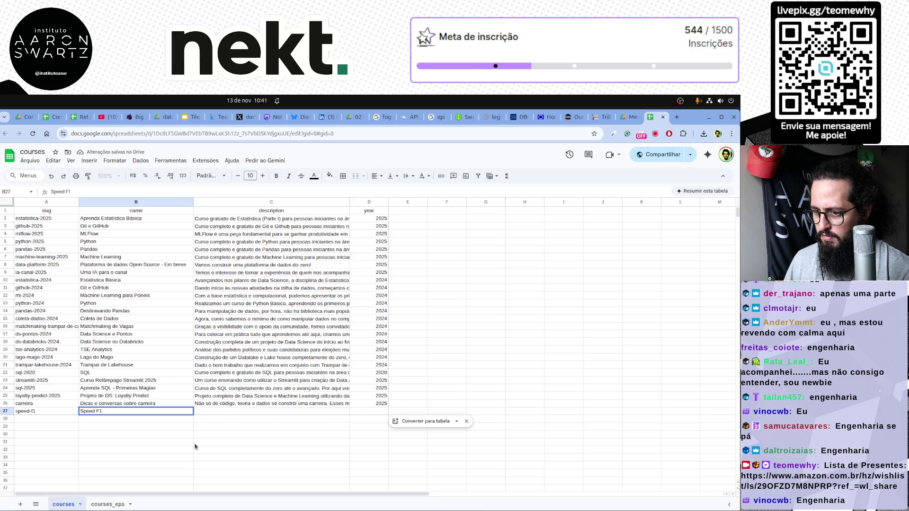
pyautogui.press('Tab')
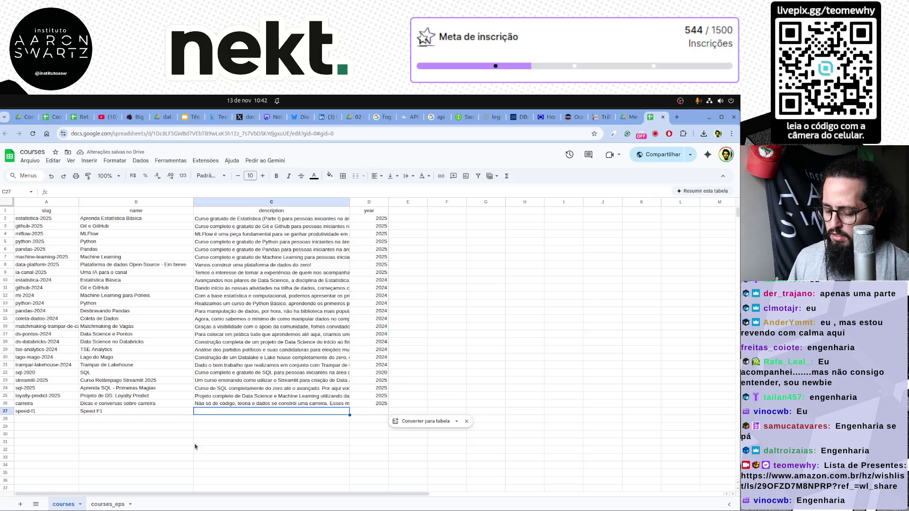
# Write the description's first sentence 'Projeto completo de dados da Fórmula 01' and start a new line
pyautogui.write('Projeto complet')
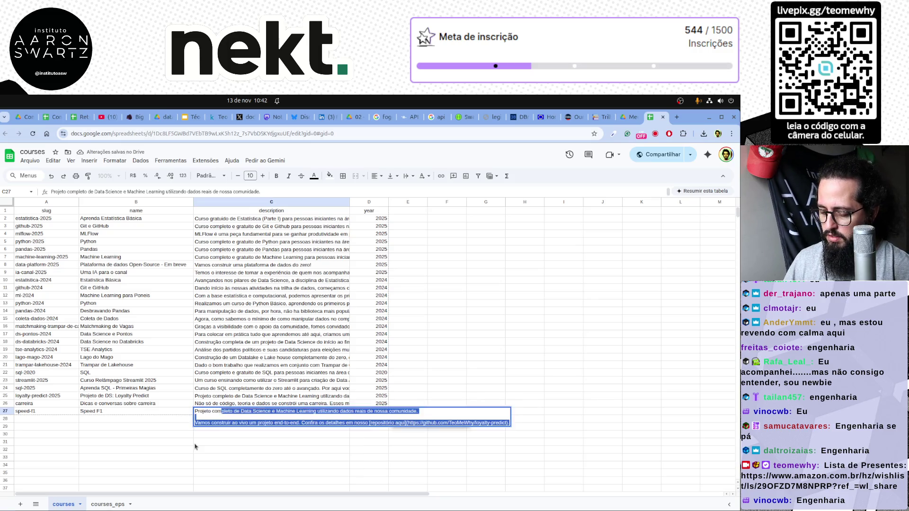
pyautogui.write('o de dados ')
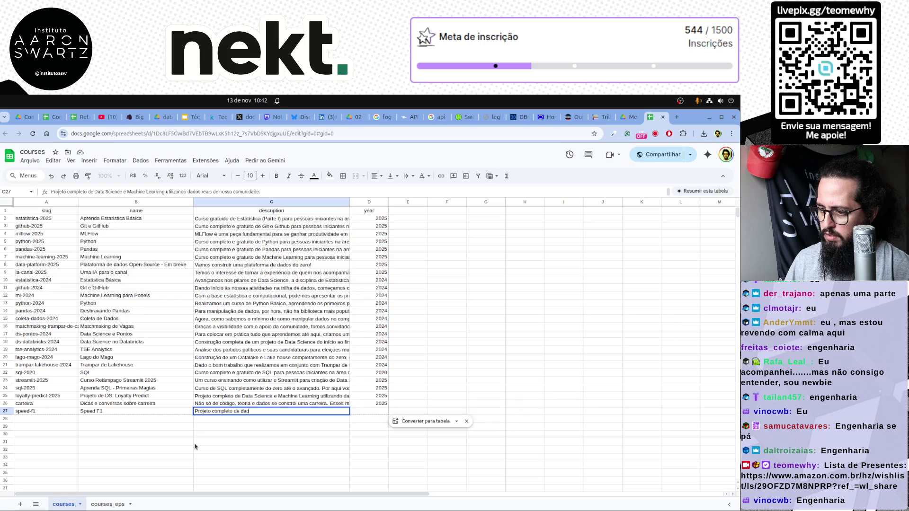
pyautogui.write('Usar')
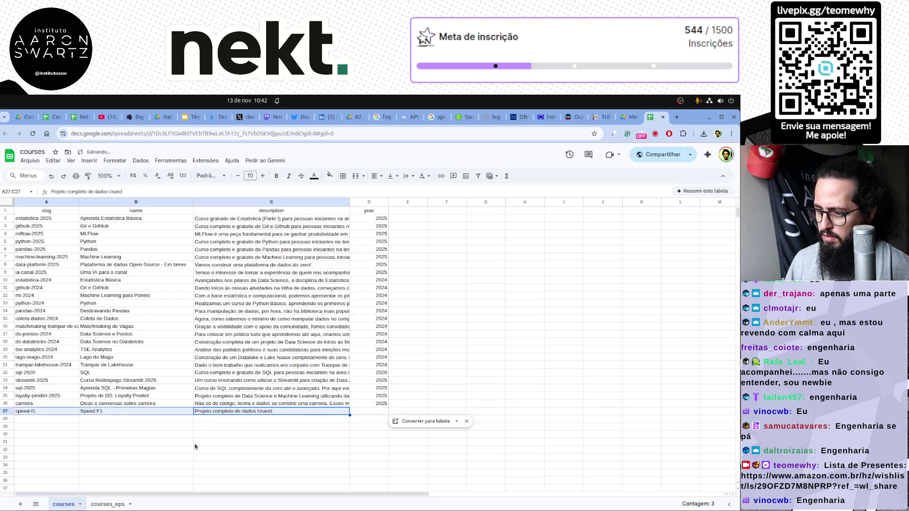
pyautogui.press('BackSpace')
pyautogui.press('BackSpace')
pyautogui.press('BackSpace')
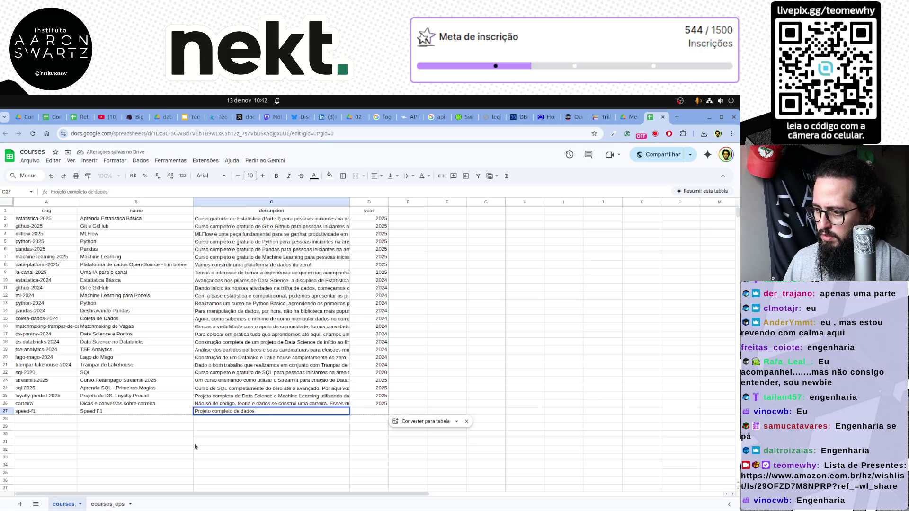
pyautogui.write('da Fórmula 01.')
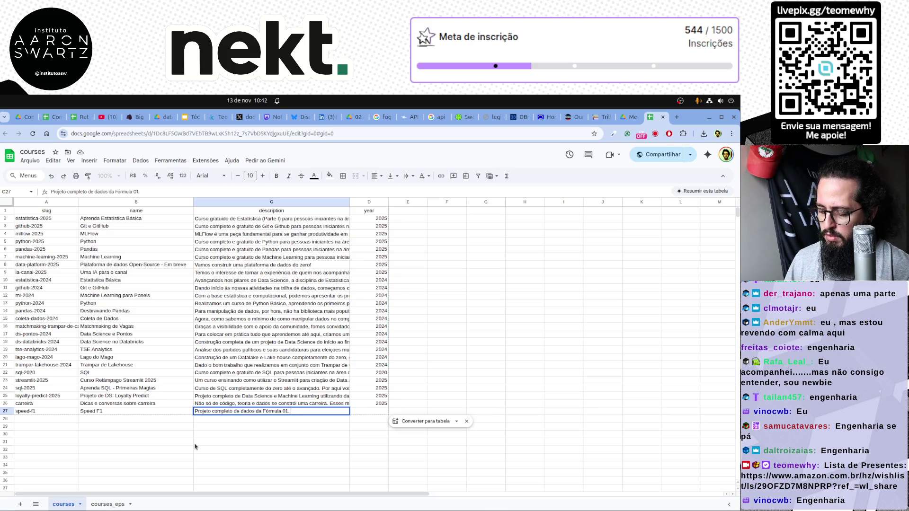
pyautogui.press('Return')
pyautogui.press('Up')
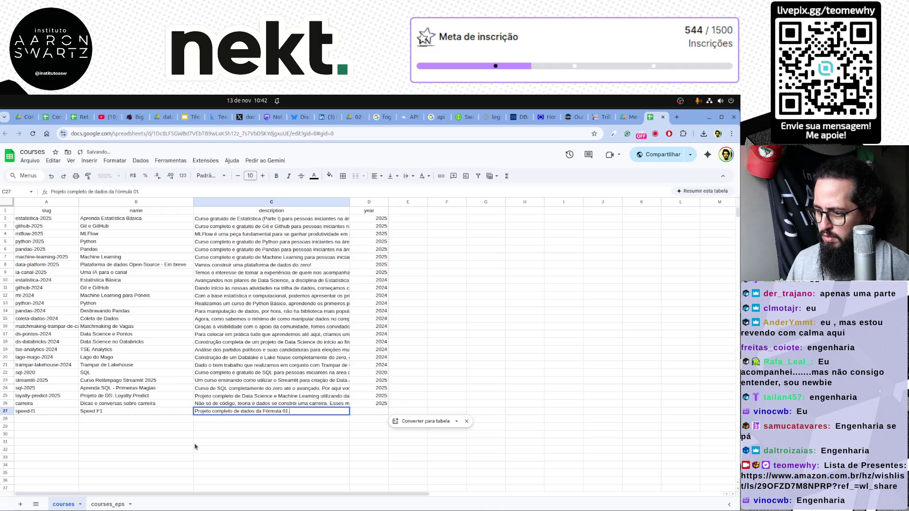
pyautogui.press('Return')
pyautogui.hotkey('alt', 'Return')
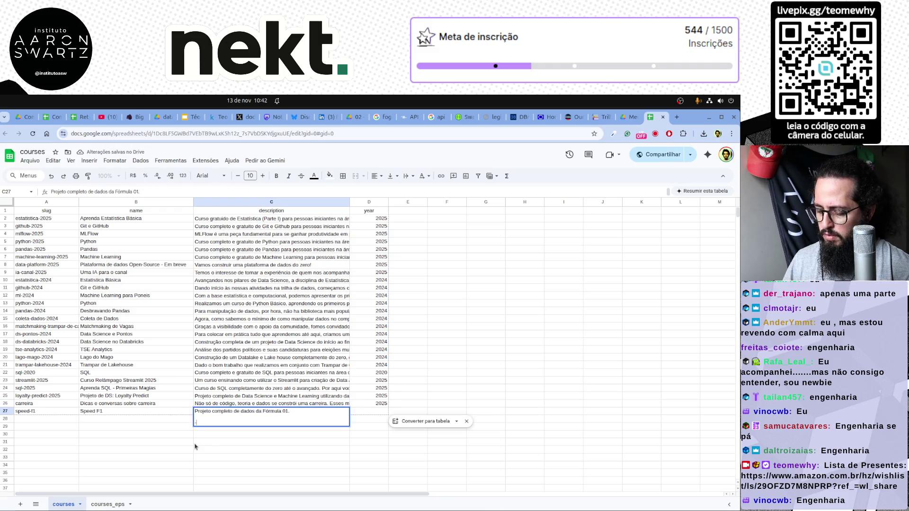
# Add the line about collecting data since 1990 for predictive models, then 'Repositório do projeto:'
pyautogui.write('Coletamos,')
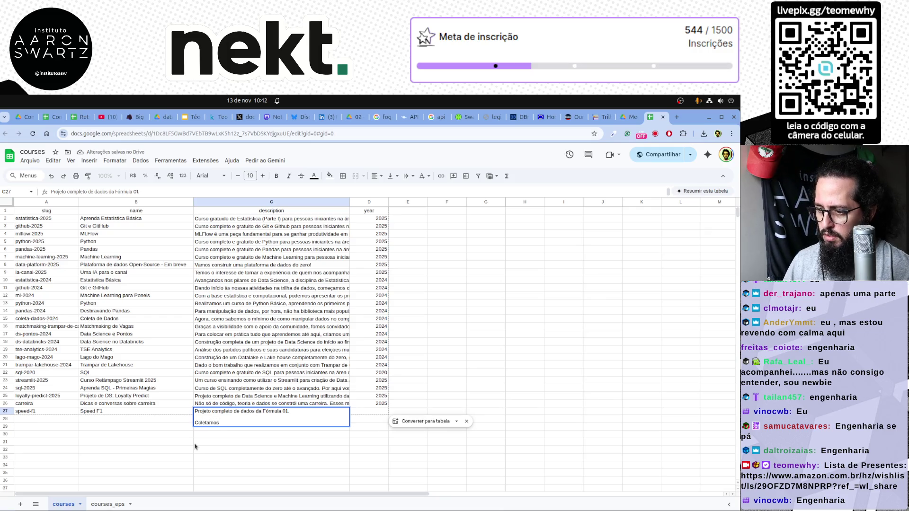
pyautogui.write(' armazename')
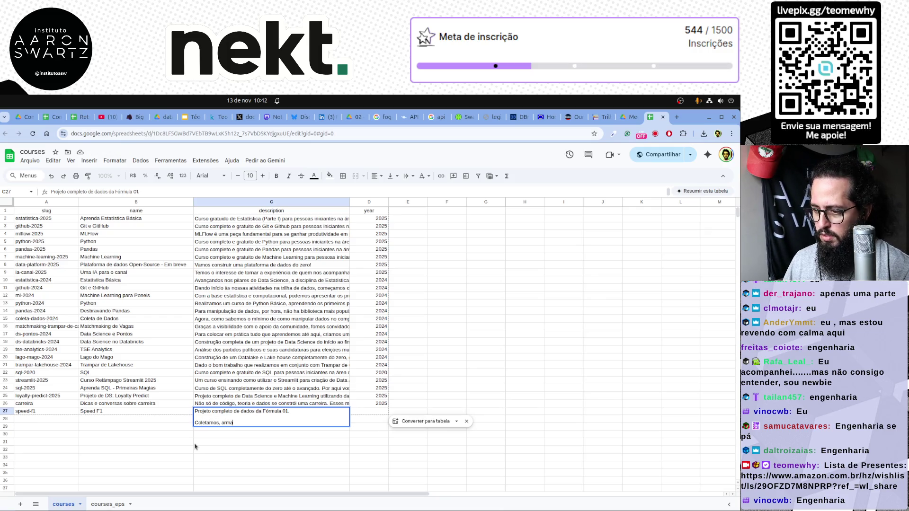
pyautogui.press('BackSpace')
pyautogui.press('BackSpace')
pyautogui.press('BackSpace')
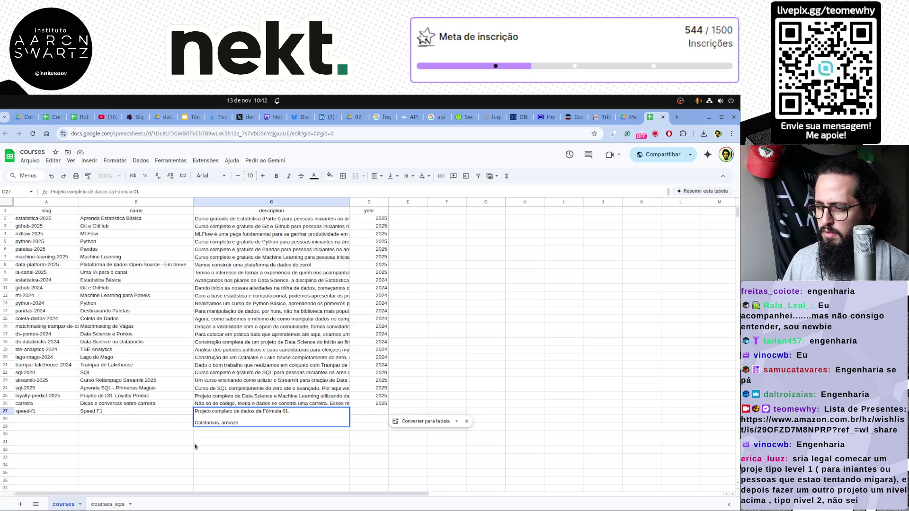
pyautogui.write('namos e ')
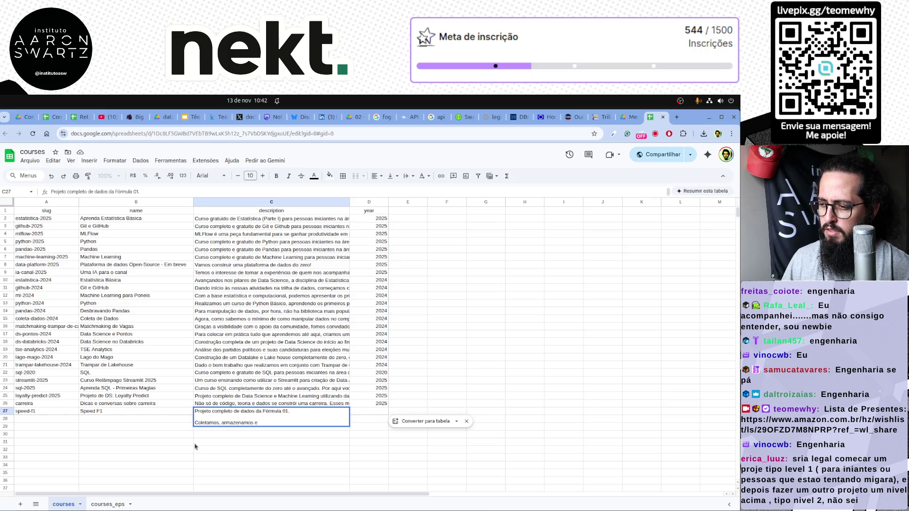
pyautogui.write('processamos dados desde')
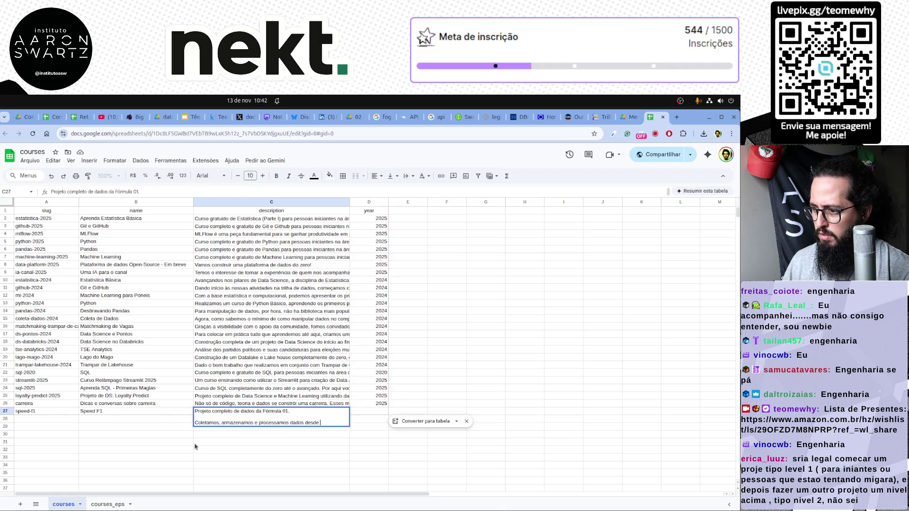
pyautogui.write(' 1990 c')
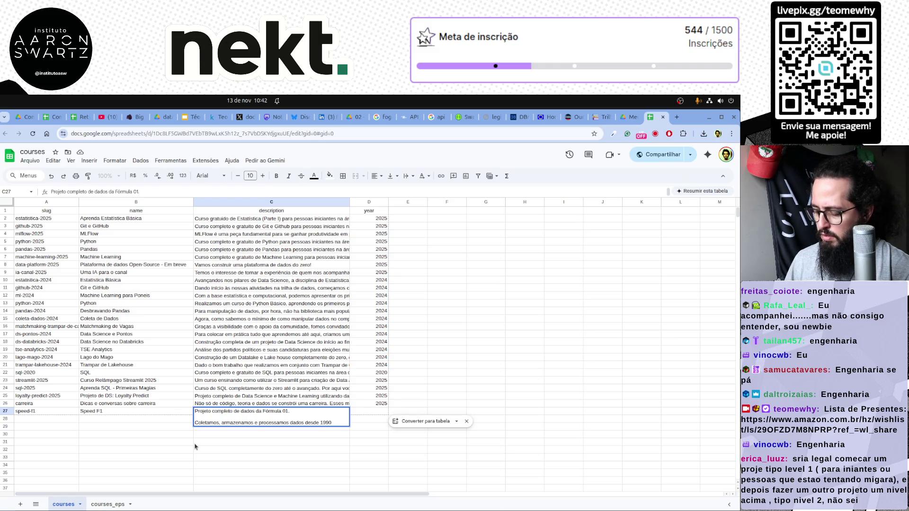
pyautogui.write('om o objetivo')
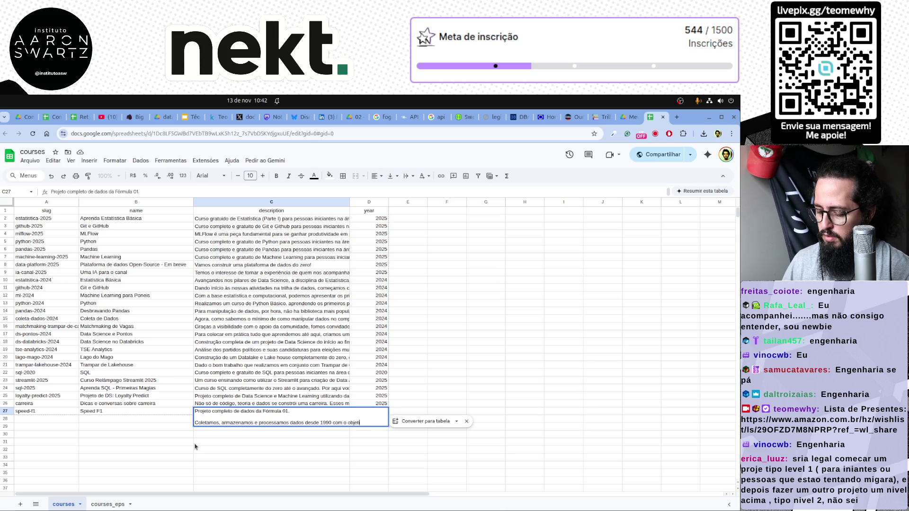
pyautogui.write(' de construir')
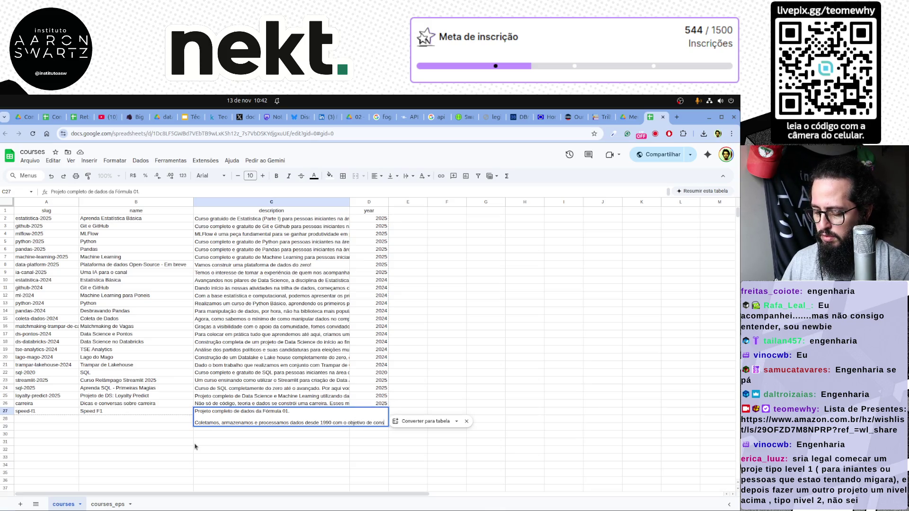
pyautogui.write(' uma')
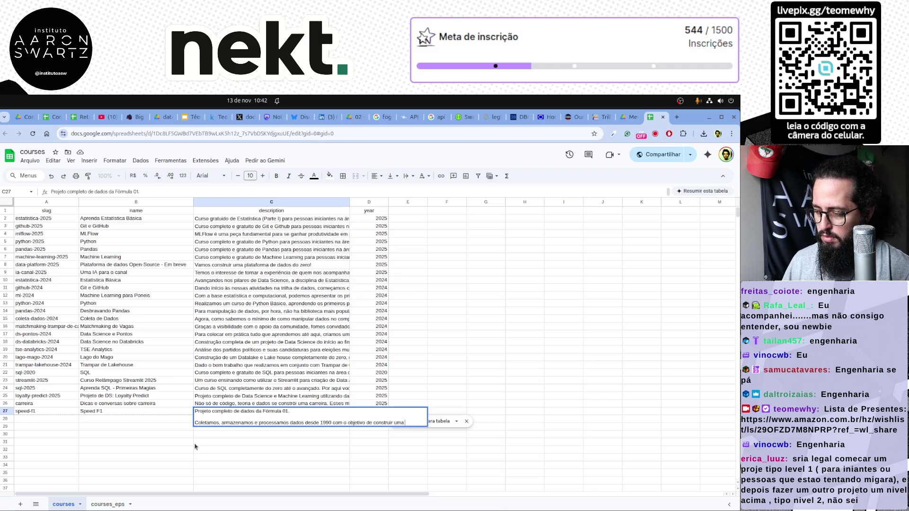
pyautogui.press('BackSpace')
pyautogui.press('BackSpace')
pyautogui.press('BackSpace')
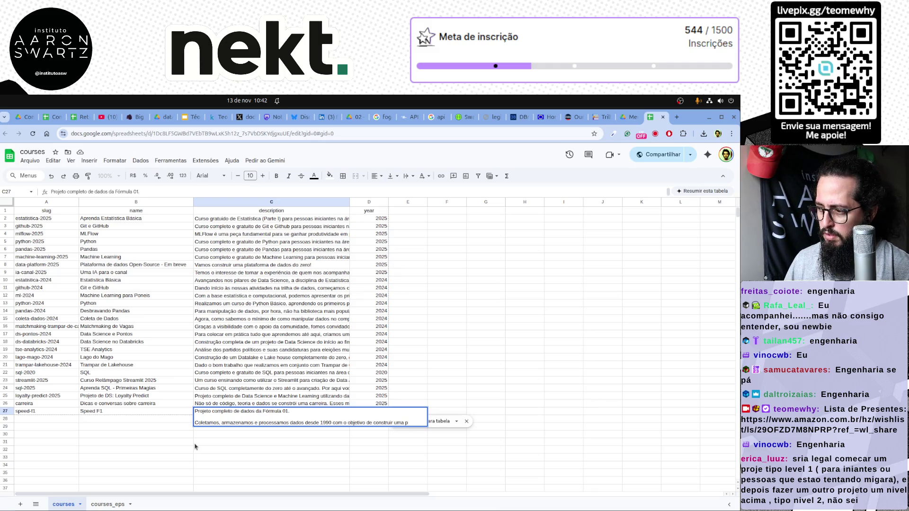
pyautogui.write('m ')
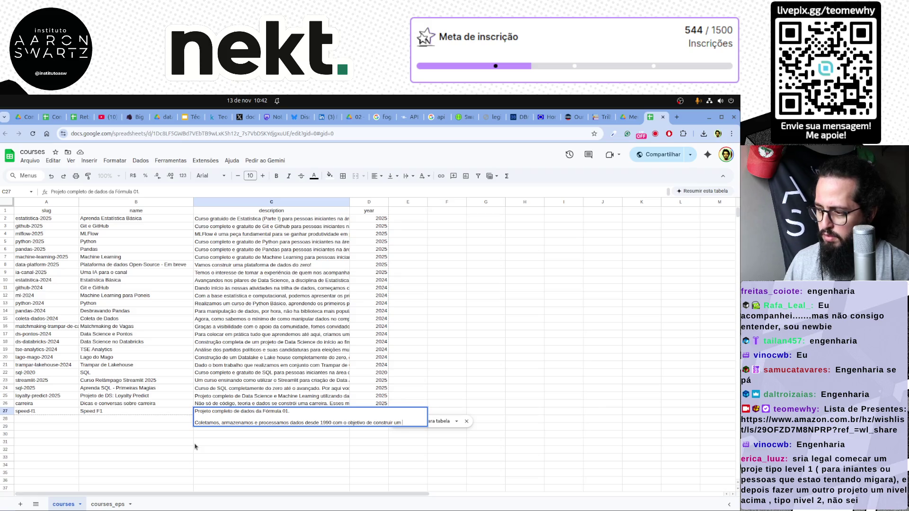
pyautogui.write(' modelos e apli')
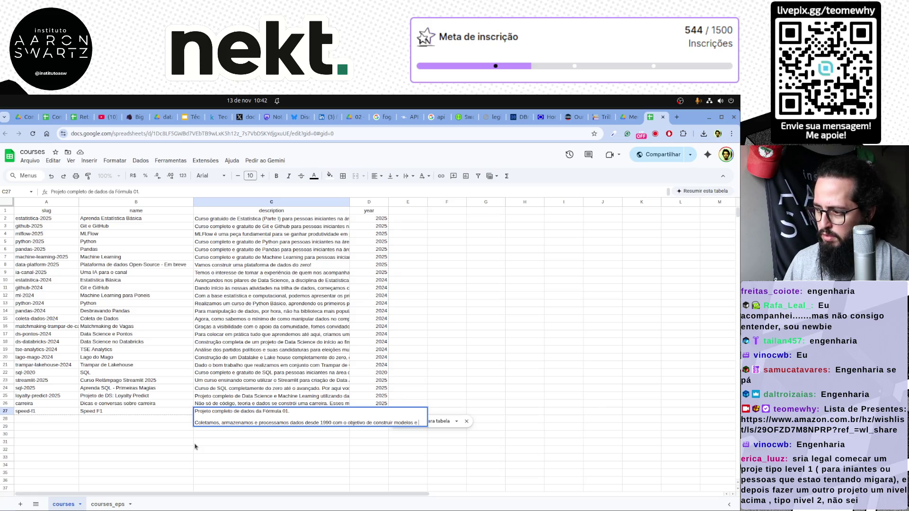
pyautogui.write('cação')
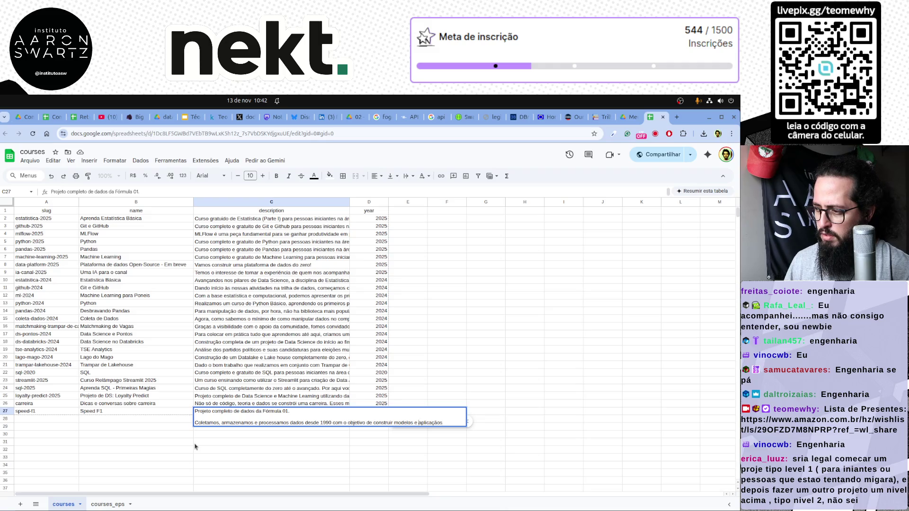
pyautogui.write('preditivos ')
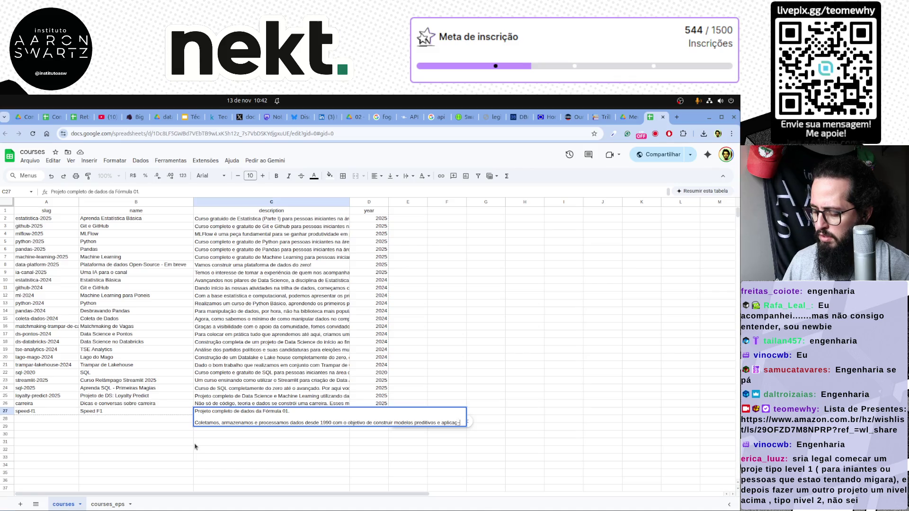
pyautogui.write(' de dados.')
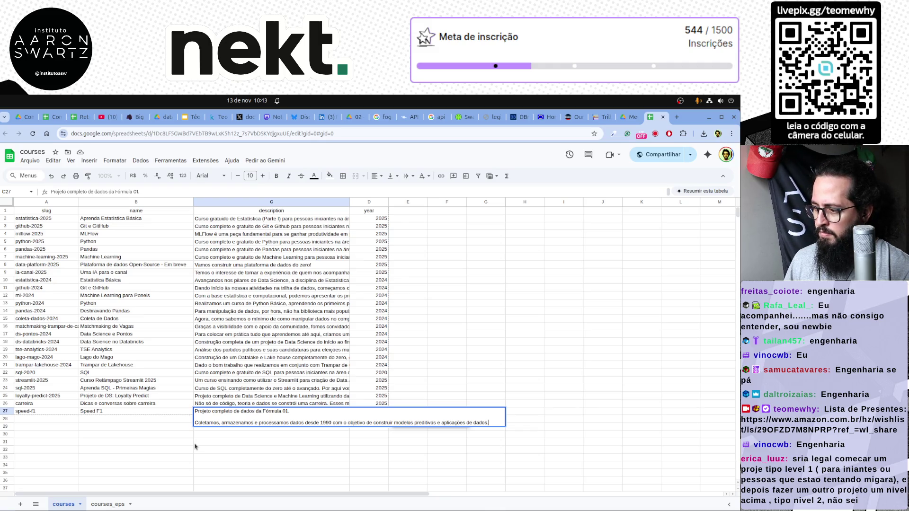
pyautogui.press('Escape')
pyautogui.press('Return')
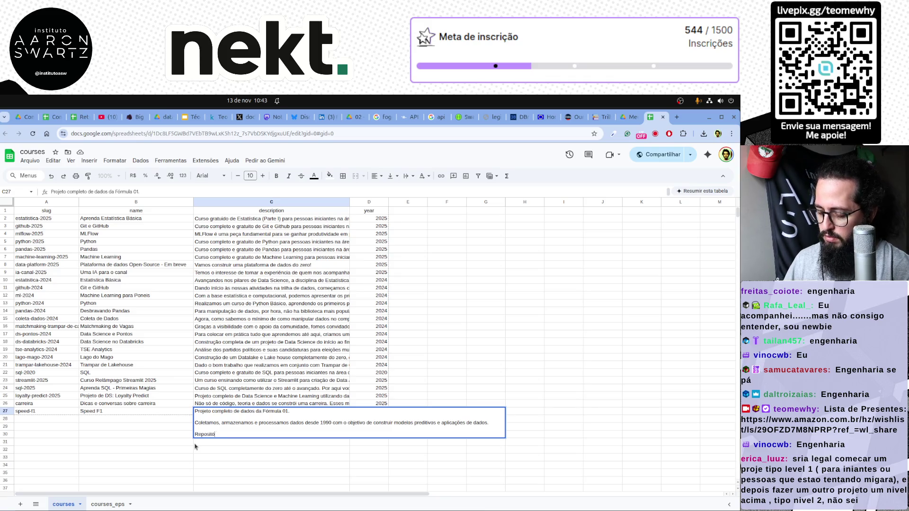
pyautogui.write('o projeto:')
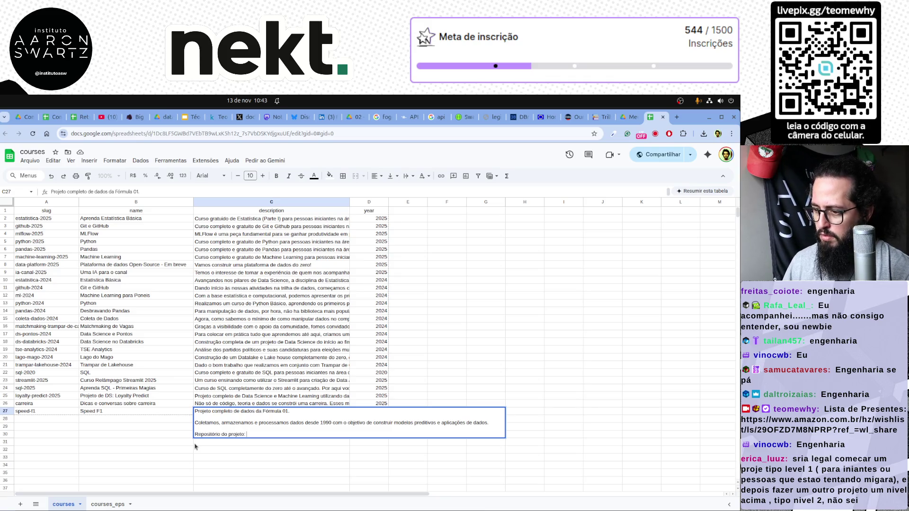
# Look up the speed-f1 GitHub repository in a new tab and go back to the spreadsheet
pyautogui.click(677, 117)
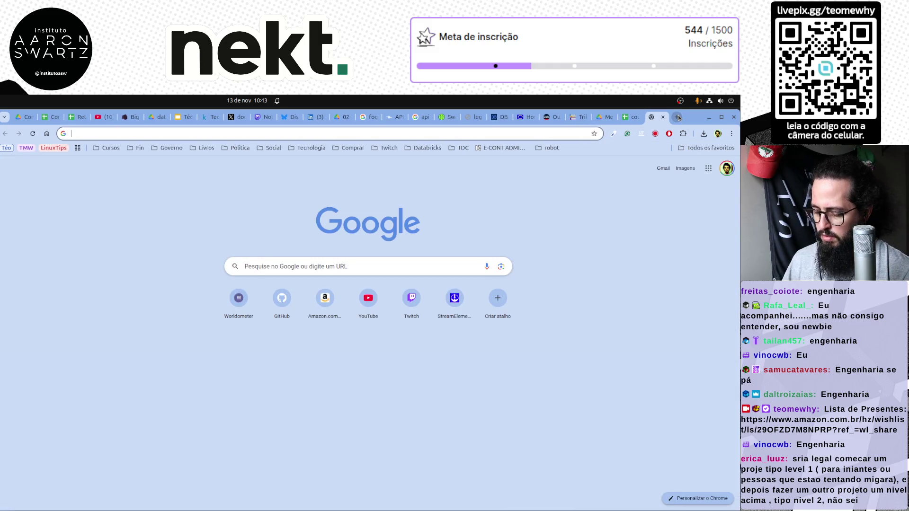
pyautogui.write('speed')
pyautogui.press('Down')
pyautogui.press('Down')
pyautogui.press('Down')
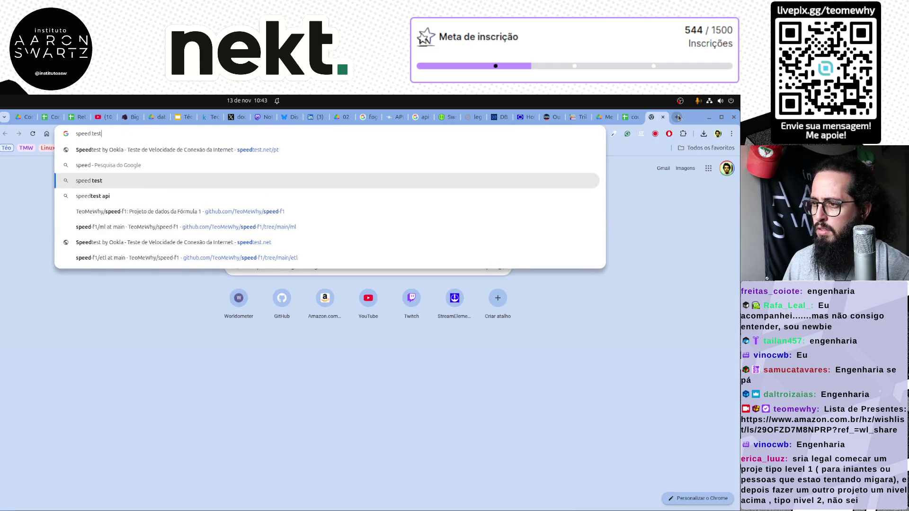
pyautogui.press('Up')
pyautogui.press('Up')
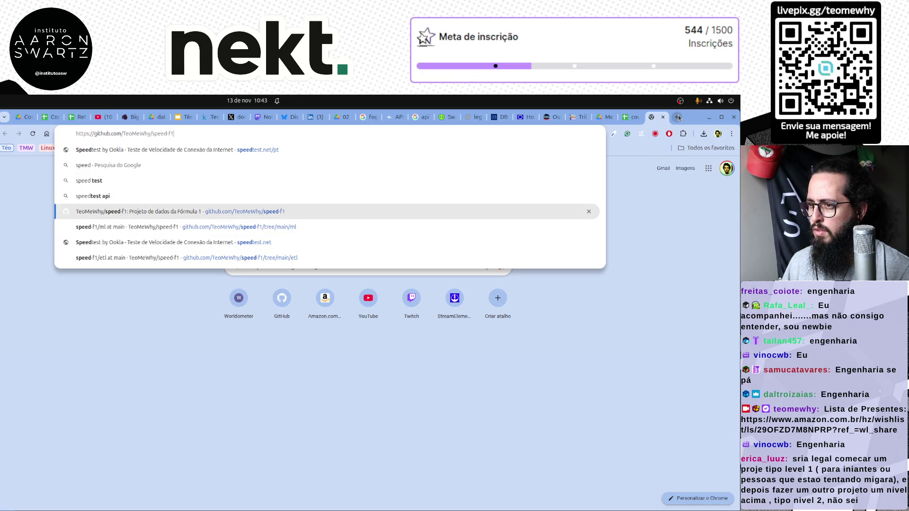
pyautogui.click(630, 117)
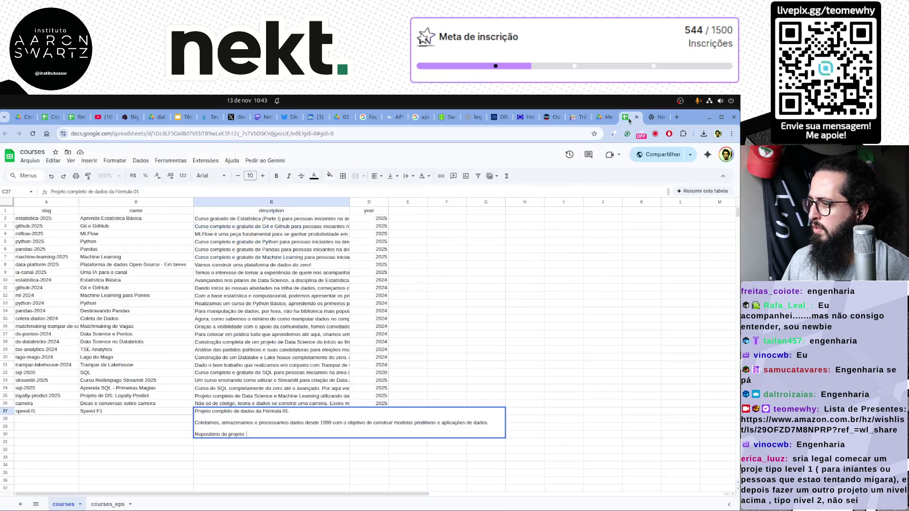
pyautogui.write('https://github.com/TeoMeWhy/speed-f1')
pyautogui.write('https://github.com/TeoMeWhy/speed-f1')
pyautogui.hotkey('ctrl', 'Left')
pyautogui.hotkey('ctrl', 'Left')
pyautogui.hotkey('ctrl', 'Left')
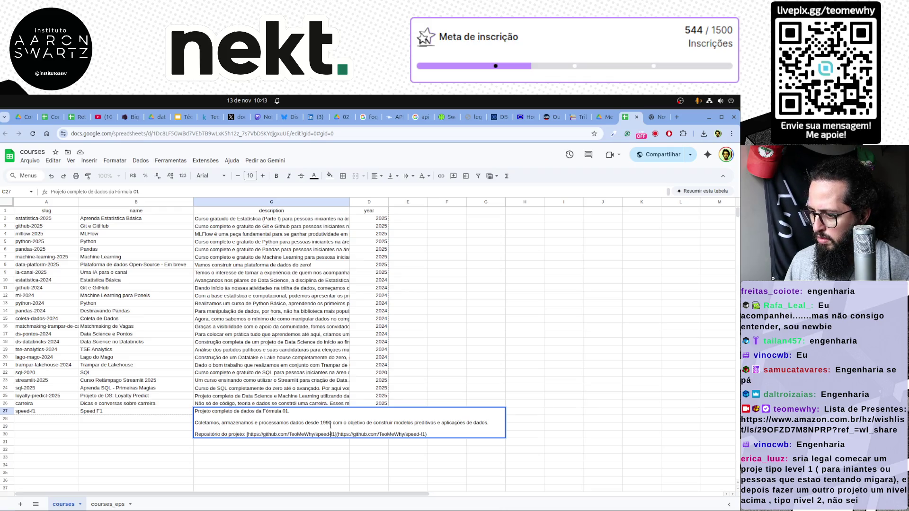
pyautogui.hotkey('ctrl', 'shift', 'Left')
pyautogui.hotkey('ctrl', 'shift', 'Left')
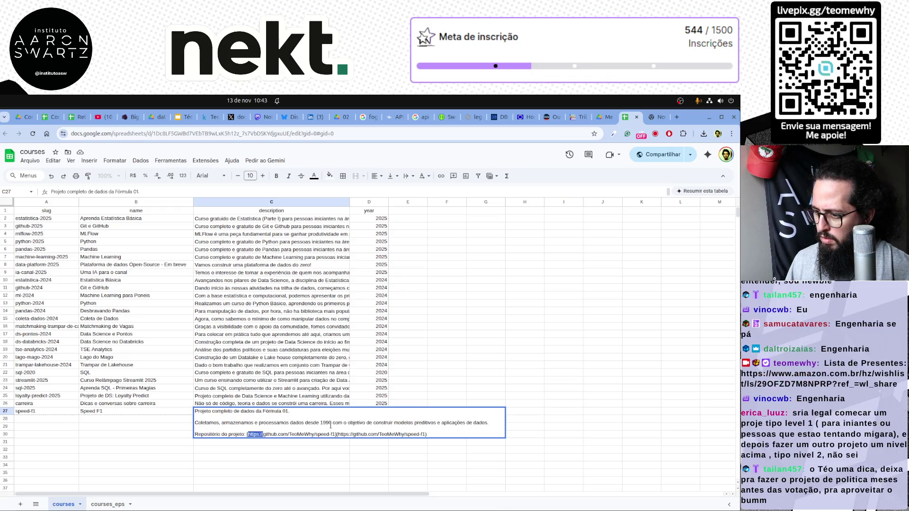
pyautogui.press('BackSpace')
pyautogui.press('Return')
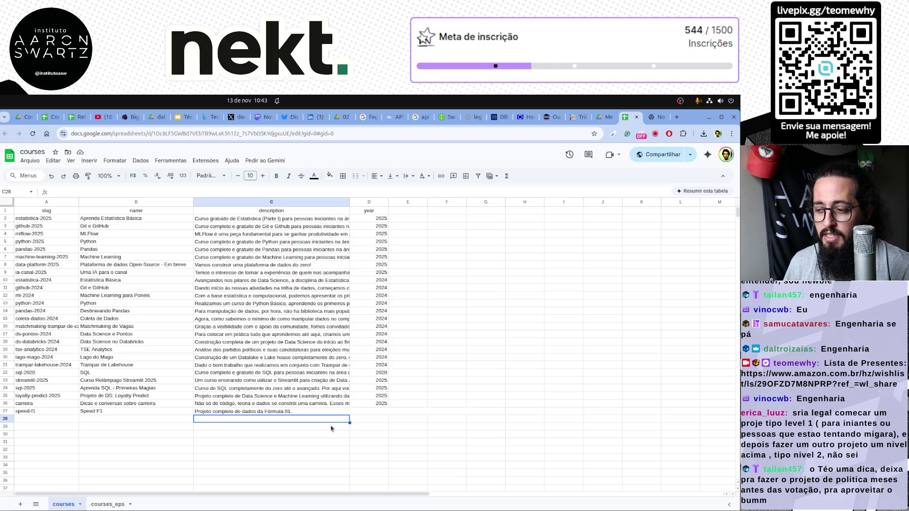
# Commit the speed-f1 description and enter 2025 as the course year in D27
pyautogui.press('Up')
pyautogui.press('Return')
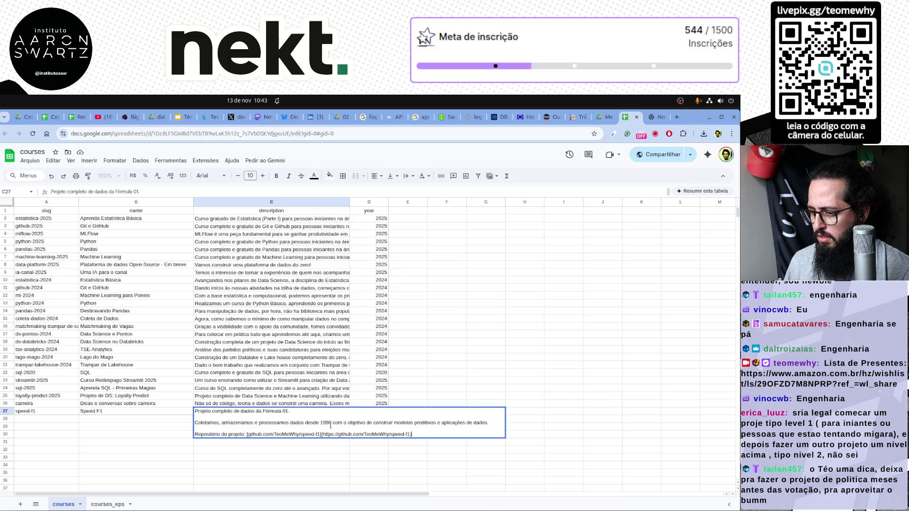
pyautogui.press('Tab')
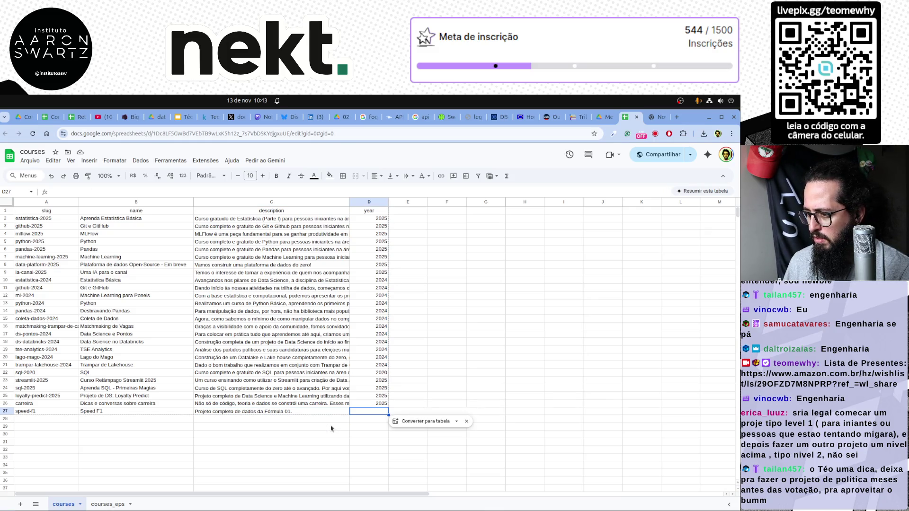
pyautogui.write('2025')
pyautogui.press('Return')
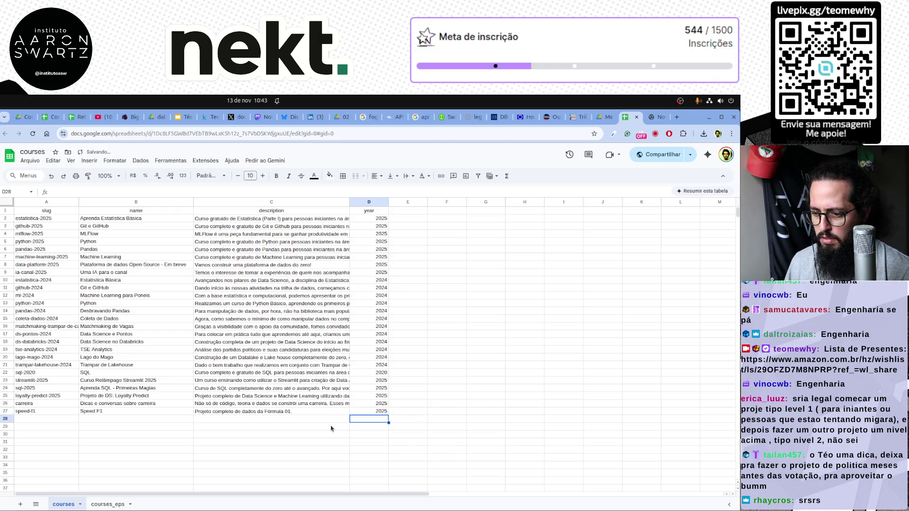
# On the courses_eps sheet, enter speed-f1 as the course in A251
pyautogui.click(112, 505)
pyautogui.scroll(-20, 186, 399)
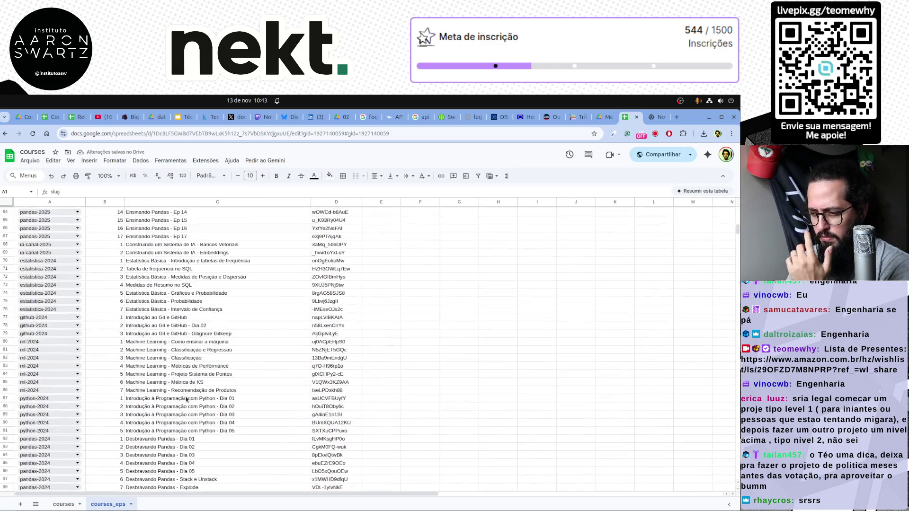
pyautogui.scroll(-9, 186, 399)
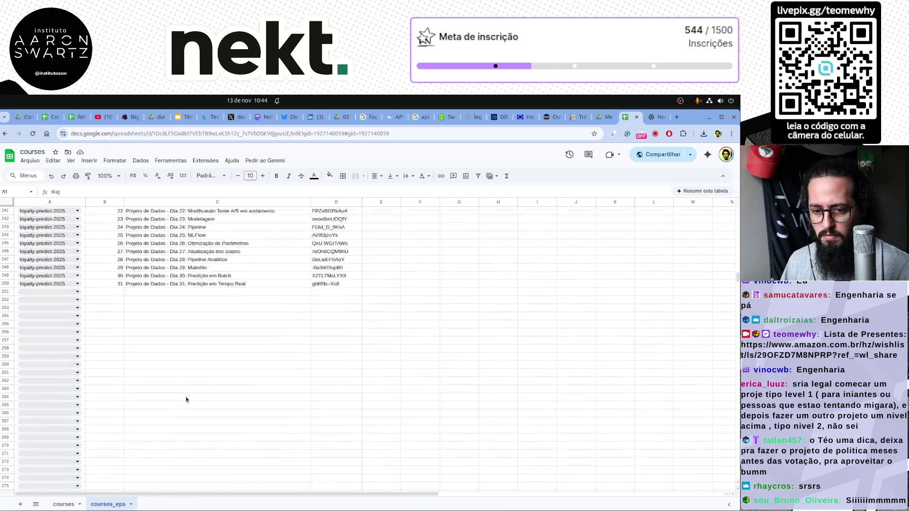
pyautogui.scroll(3, 186, 399)
pyautogui.click(69, 339)
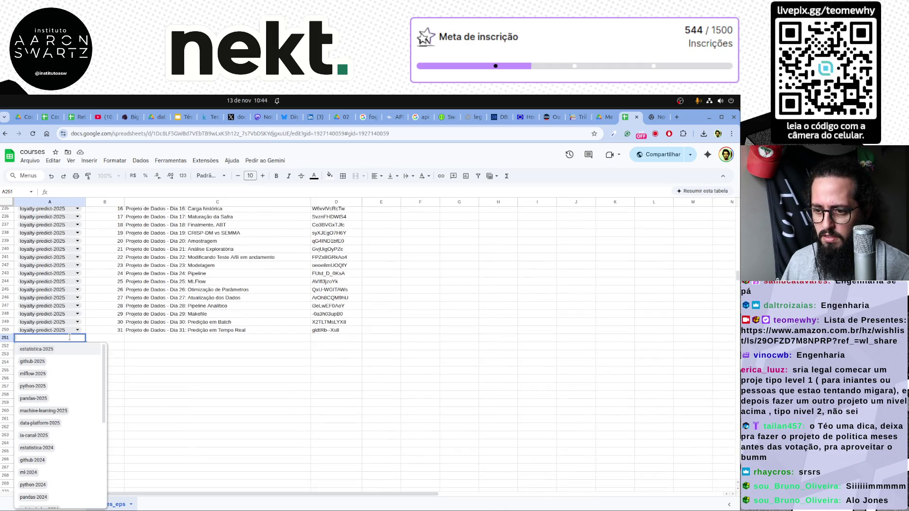
pyautogui.write('speed-f1')
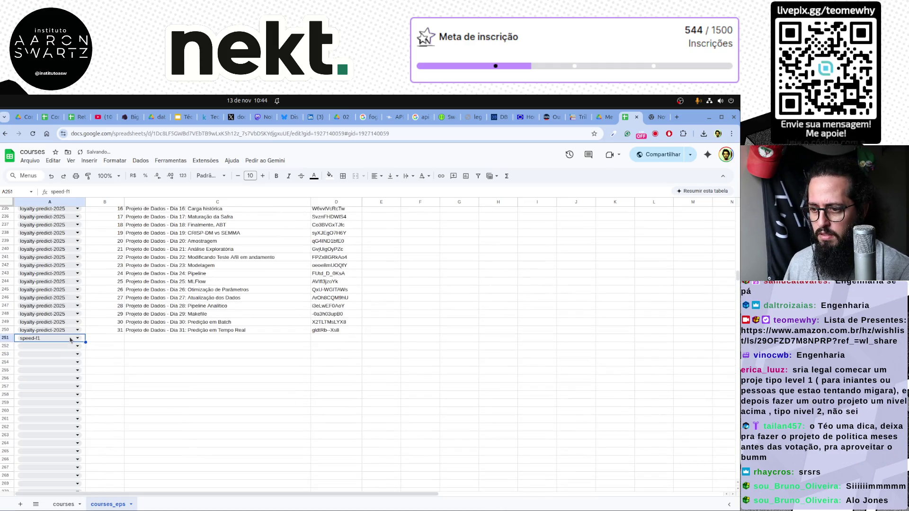
pyautogui.press('Tab')
# Enter episode numbers 1 through 6 in column B, rows 251–256
pyautogui.scroll(20, 166, 338)
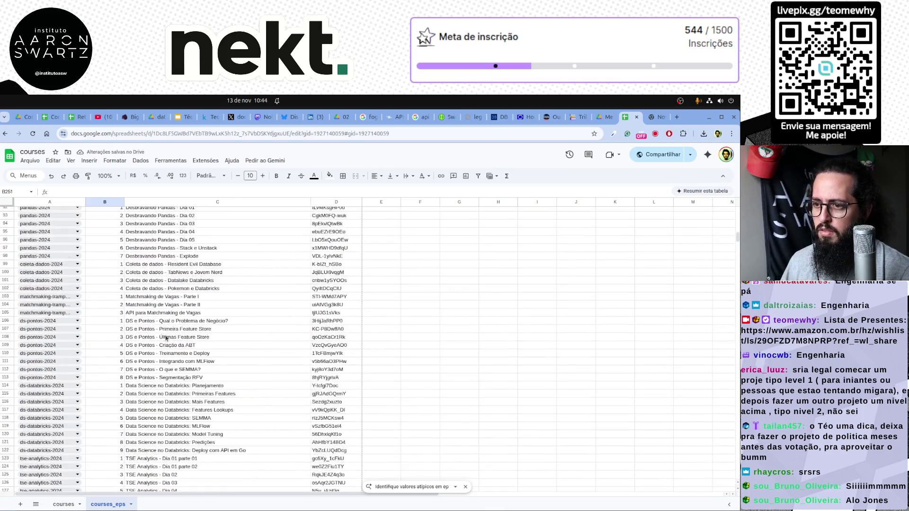
pyautogui.scroll(-20, 166, 337)
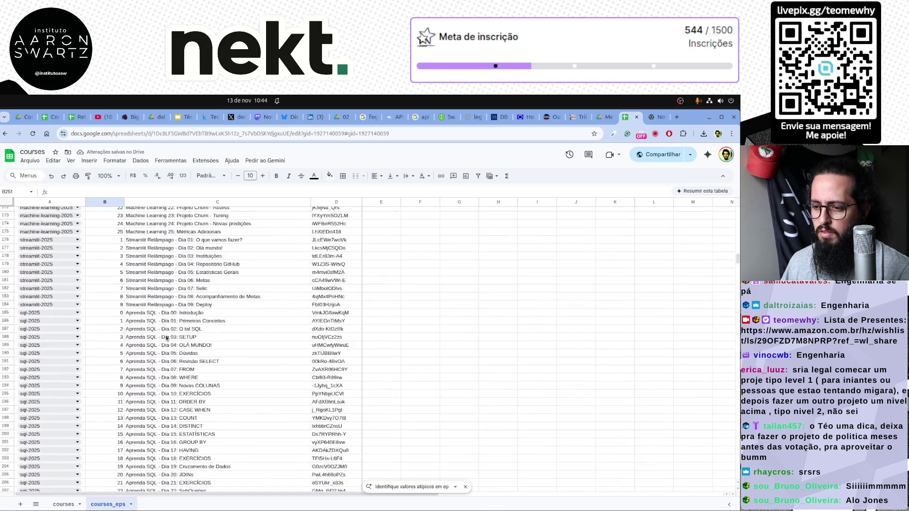
pyautogui.scroll(-5, 166, 337)
pyautogui.write('1')
pyautogui.press('Return')
pyautogui.write('2')
pyautogui.press('Return')
pyautogui.write('3')
pyautogui.press('Return')
pyautogui.write('4')
pyautogui.press('Return')
pyautogui.write('5')
pyautogui.press('Return')
pyautogui.write('6')
pyautogui.press('Return')
pyautogui.press('Up')
pyautogui.press('Up')
pyautogui.press('Up')
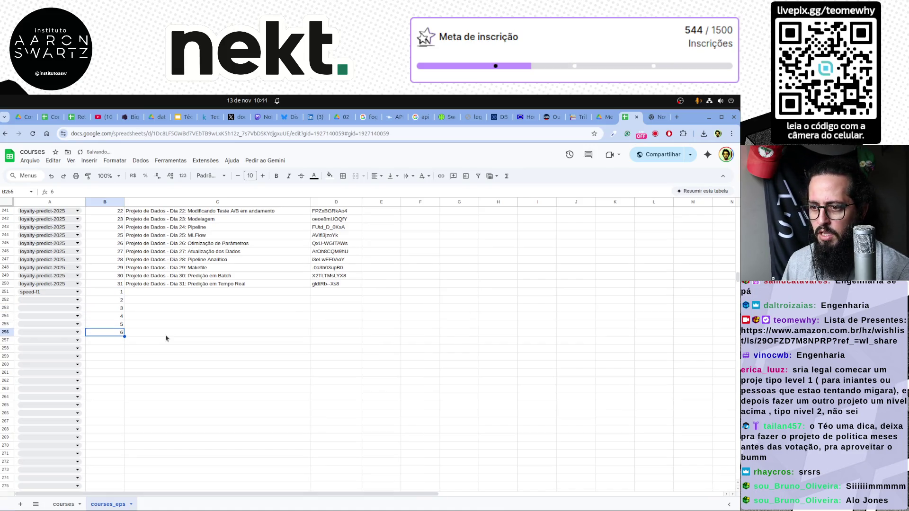
# Fill speed-f1 into the course column for all six rows, A251:A256
pyautogui.press('Left')
pyautogui.press('Up')
pyautogui.hotkey('ctrl', 'd')
pyautogui.hotkey('shift', 'Down')
pyautogui.hotkey('shift', 'Down')
pyautogui.hotkey('shift', 'Down')
pyautogui.hotkey('ctrl', 'v')
pyautogui.press('Right')
pyautogui.press('Right')
pyautogui.press('Up')
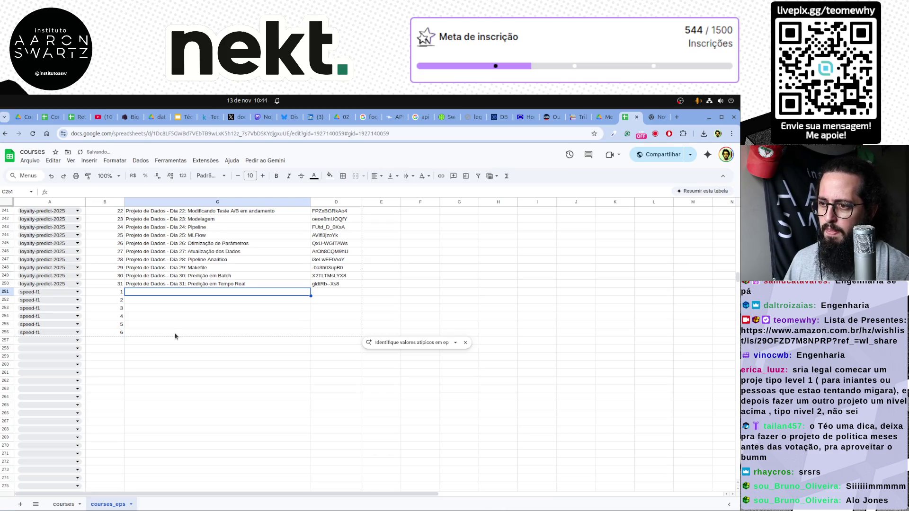
# Title C251 'Speed F1 - Dia 01' and fill the titles down to Dia 06 in C256
pyautogui.write('Speed')
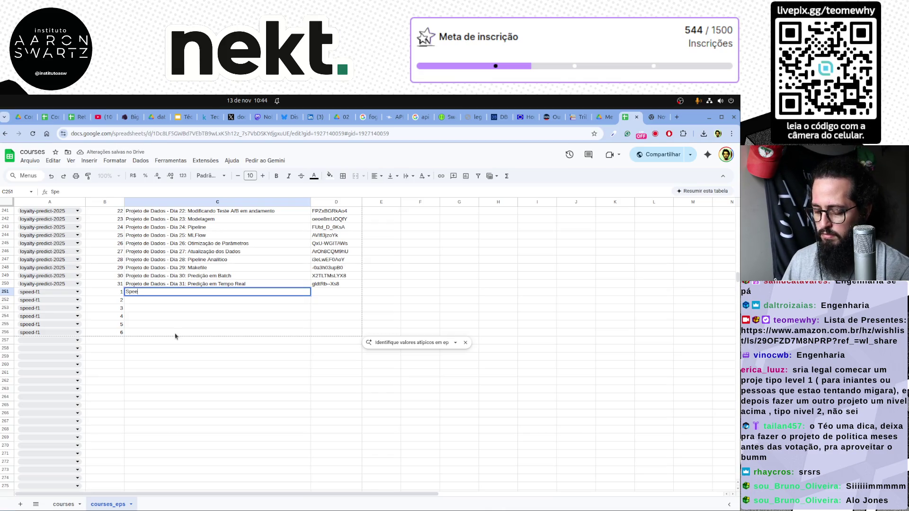
pyautogui.write(' F1 - ')
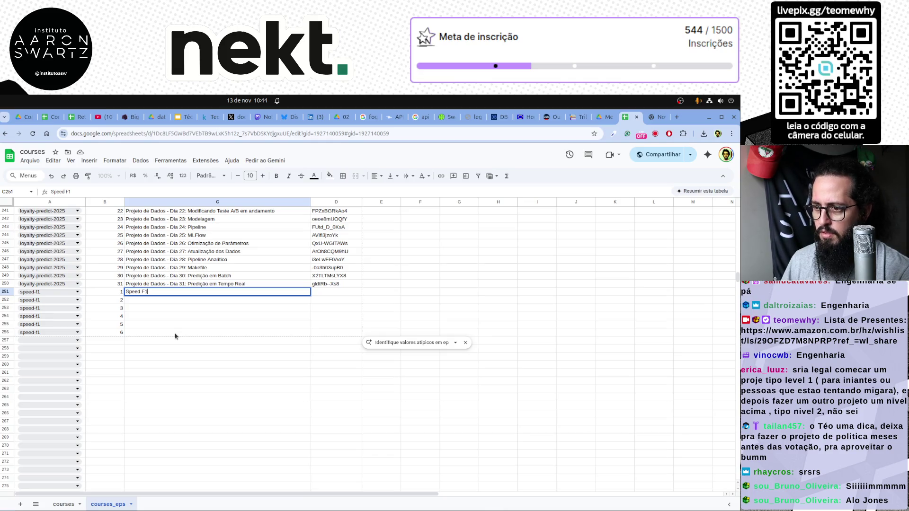
pyautogui.write('Dia 01')
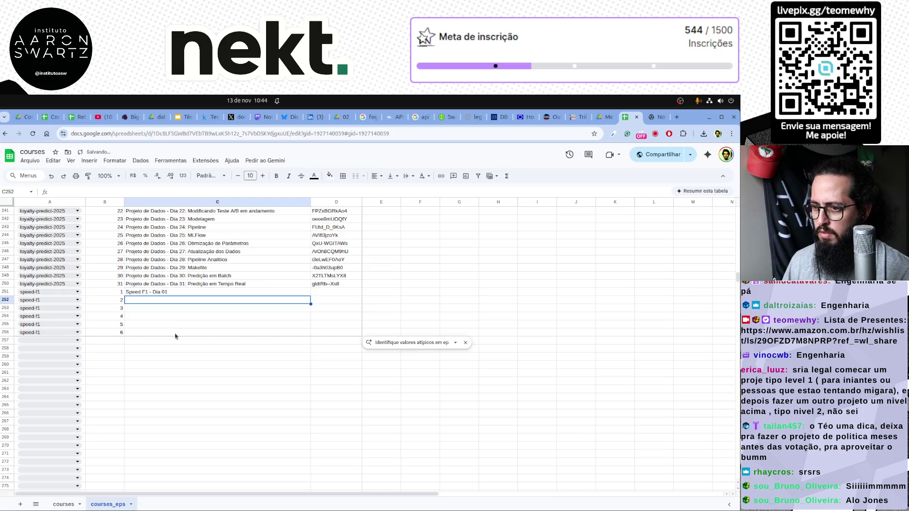
pyautogui.click(229, 308)
pyautogui.click(232, 292)
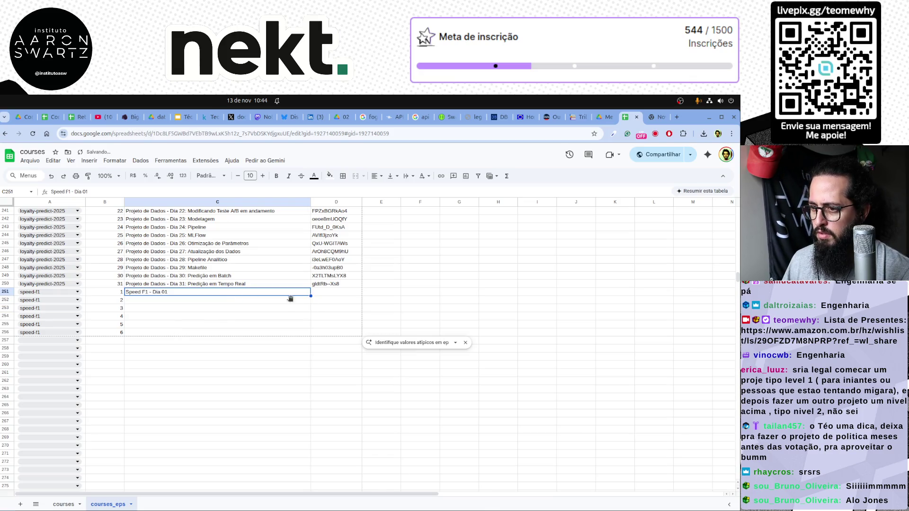
pyautogui.moveTo(311, 296); pyautogui.dragTo(300, 335)
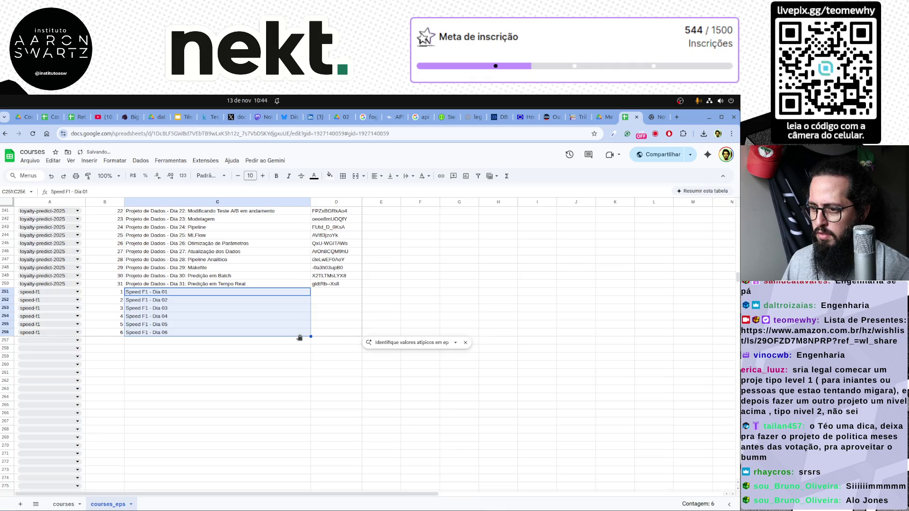
pyautogui.click(341, 292)
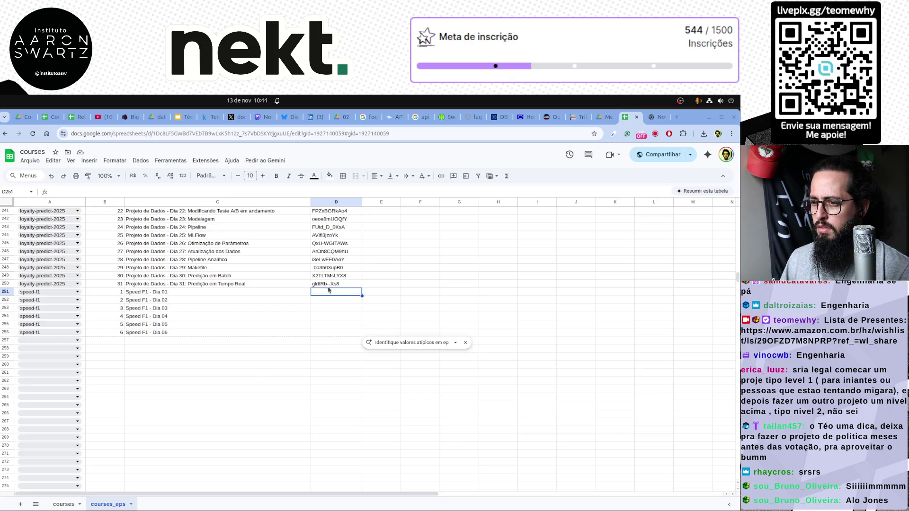
# Paste episodes 1 and 2's YouTube links into D251:D252 as bare video IDs
pyautogui.write('https://youtu.be/PkcozUtNeoM')
pyautogui.press('Home')
pyautogui.hotkey('ctrl', 'shift', 'Right')
pyautogui.hotkey('ctrl', 'shift', 'Right')
pyautogui.hotkey('ctrl', 'shift', 'Right')
pyautogui.press('BackSpace')
pyautogui.press('Return')
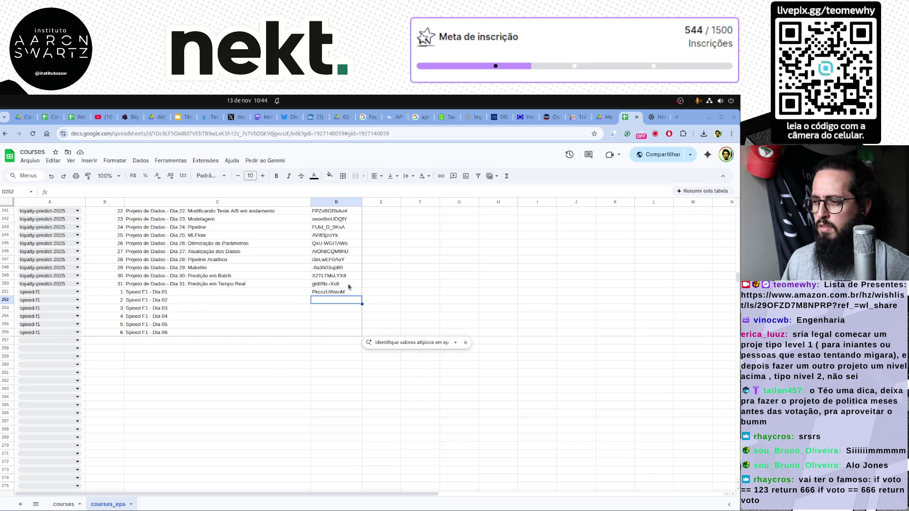
pyautogui.write('https://youtu.be/xP6udhBuQtY')
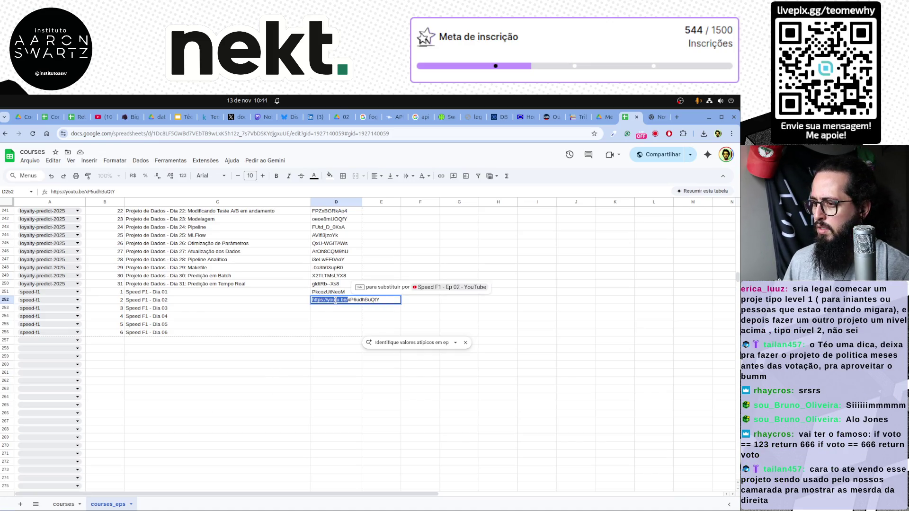
pyautogui.press('Return')
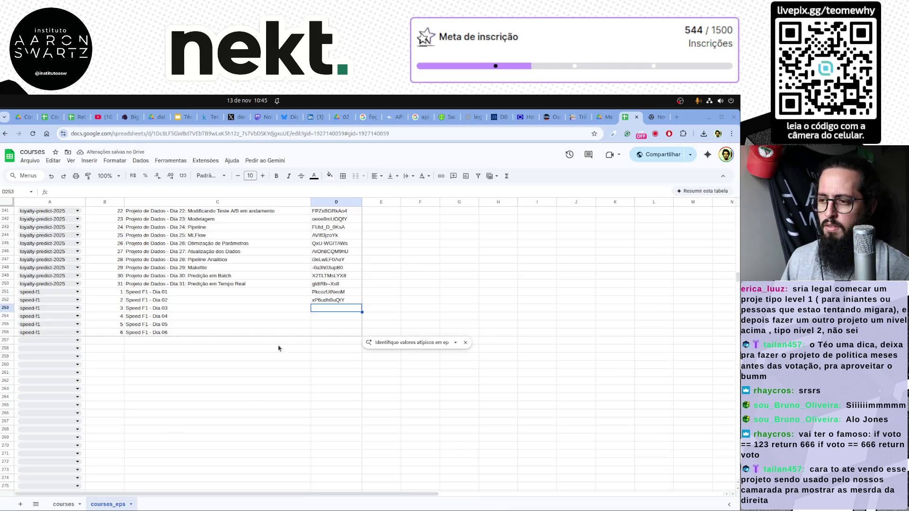
pyautogui.doubleClick(324, 308)
pyautogui.write('https://youtu.be/G14Yqsp6RSk')
pyautogui.moveTo(312, 308); pyautogui.dragTo(348, 307)
pyautogui.press('BackSpace')
pyautogui.press('Return')
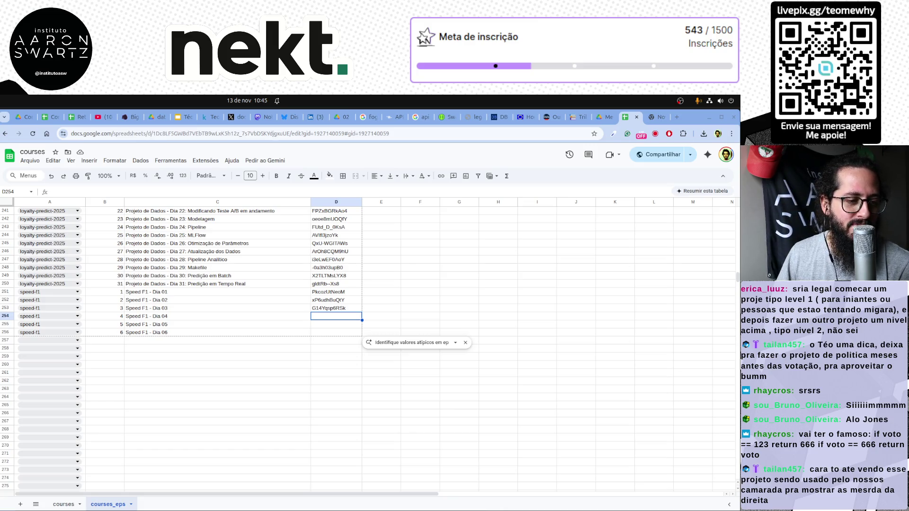
pyautogui.doubleClick(339, 316)
pyautogui.hotkey('ctrl', 'v')
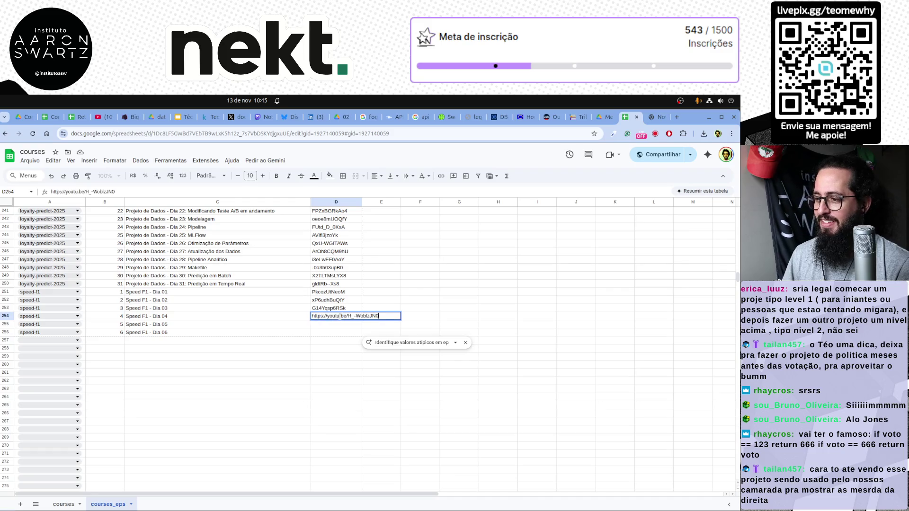
pyautogui.moveTo(339, 316); pyautogui.dragTo(312, 316)
pyautogui.press('BackSpace')
pyautogui.press('Return')
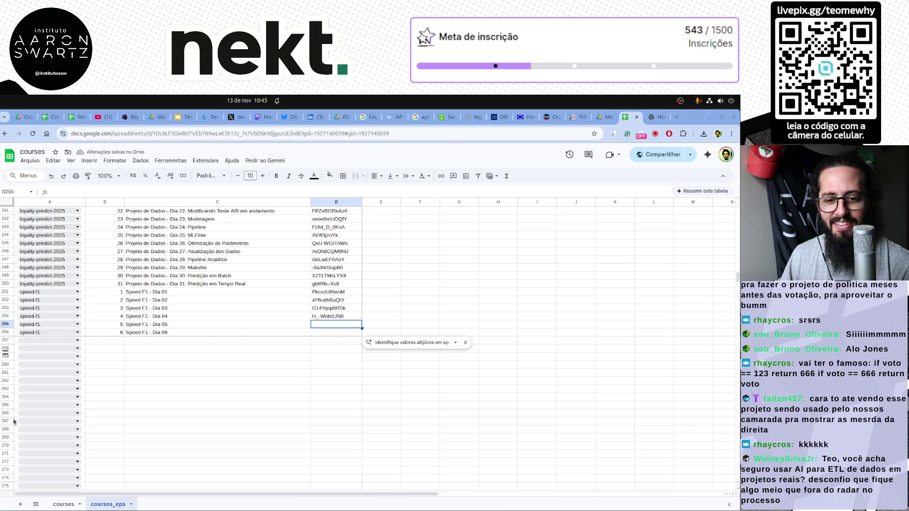
# Paste episode 5's full YouTube link into D255
pyautogui.write('https://youtu.be/TH2SZJDEpZ0')
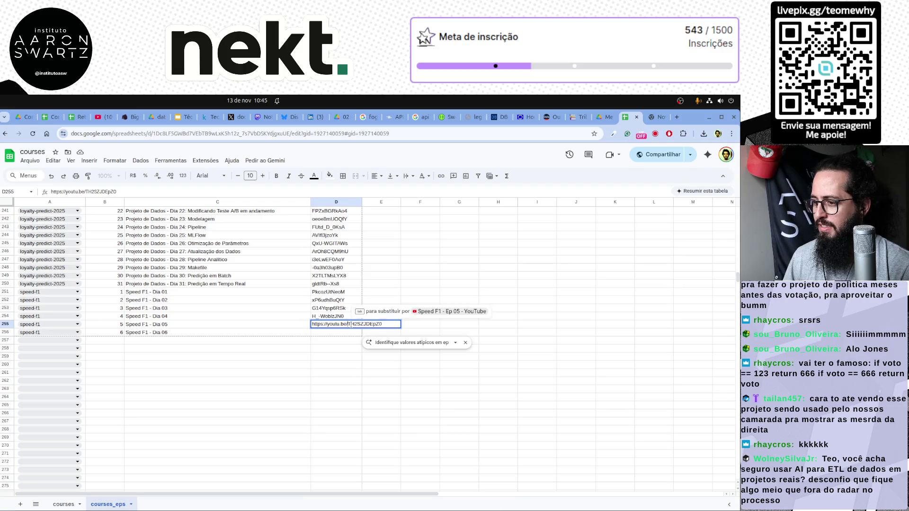
pyautogui.moveTo(350, 324); pyautogui.dragTo(351, 327)
pyautogui.scroll(-6, 351, 328)
pyautogui.hotkey('ctrl', 'z')
pyautogui.hotkey('ctrl', 'z')
pyautogui.hotkey('ctrl', 'z')
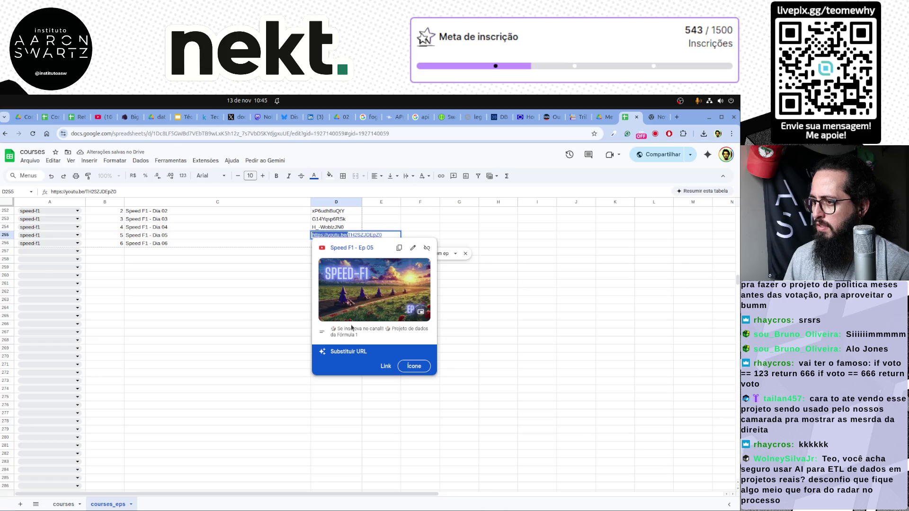
# Redo episode 5's entry in D255 so it holds only the bare video ID
pyautogui.hotkey('ctrl', 'z')
pyautogui.press('Return')
pyautogui.press('Up')
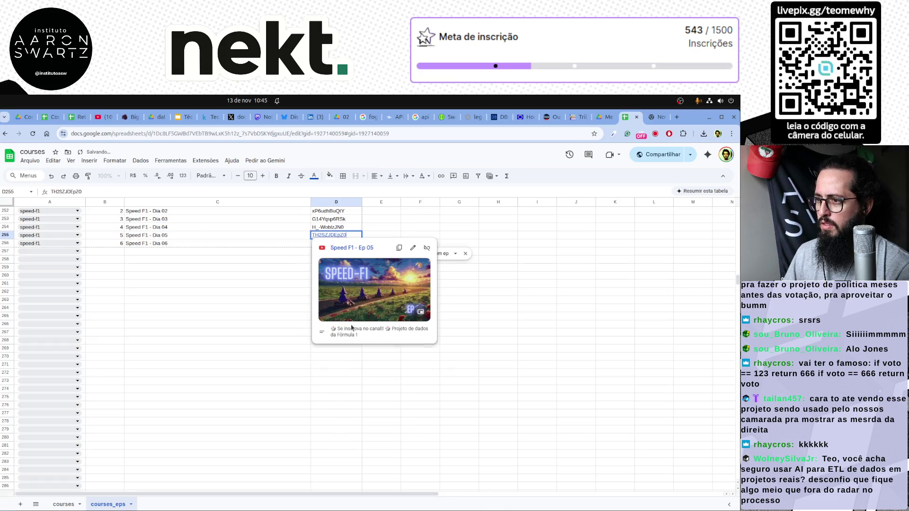
pyautogui.press('Delete')
pyautogui.press('Return')
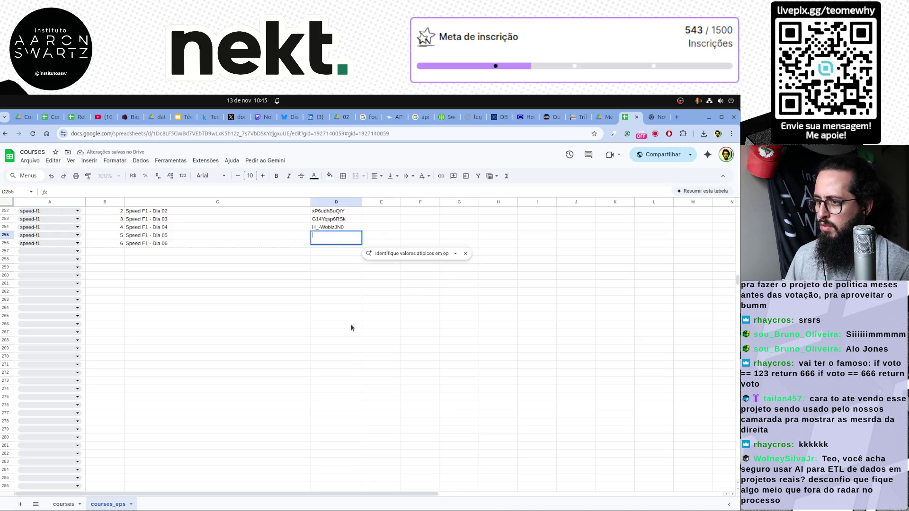
pyautogui.press('Escape')
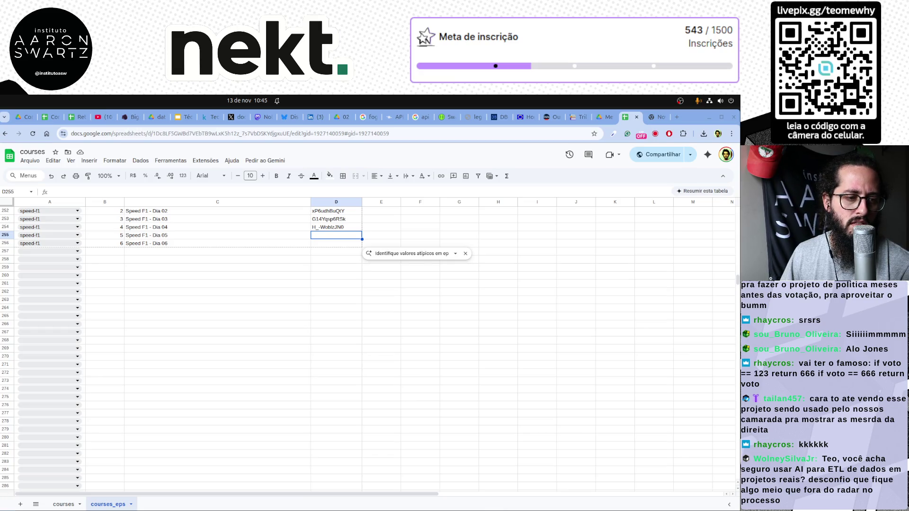
pyautogui.press('Return')
pyautogui.write('https://youtu.be/TH2SZJDEpZ0')
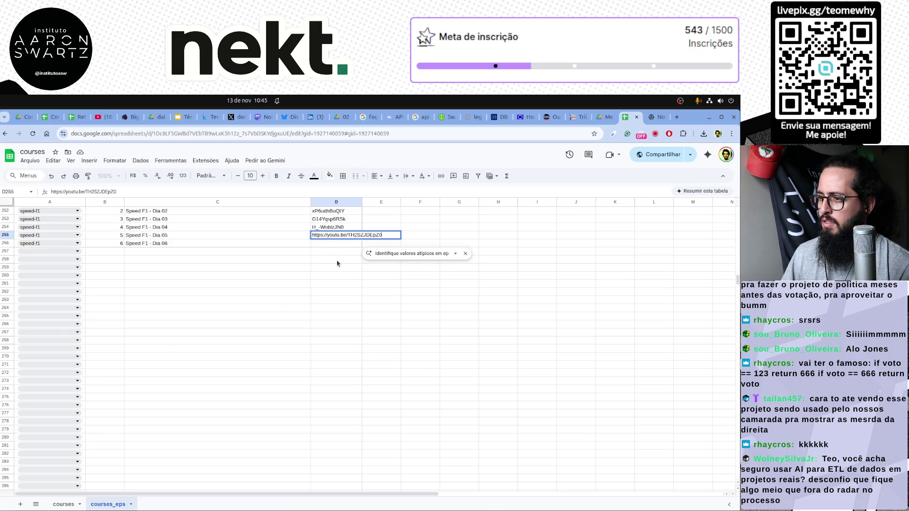
pyautogui.press('BackSpace')
pyautogui.press('Return')
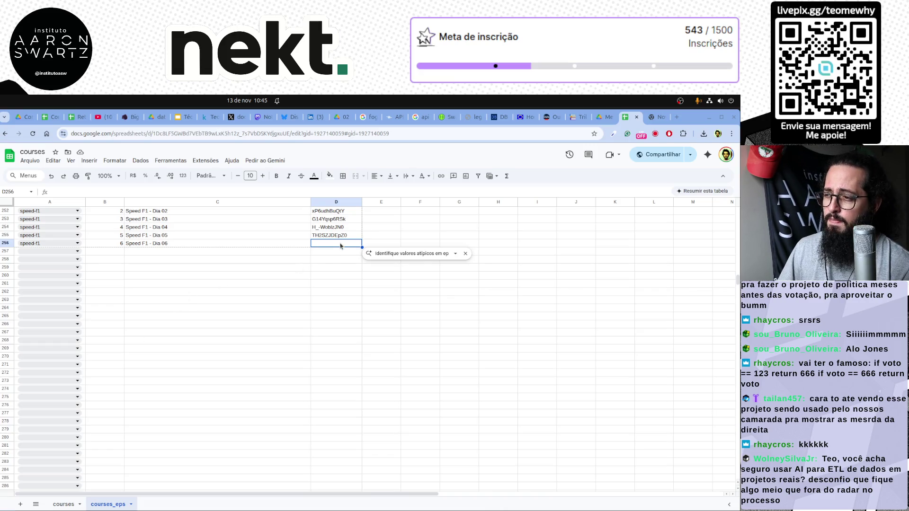
# Enter video ID 6sHfJuC3eyM for Speed F1 - Dia 06 in D256
pyautogui.write('https://youtu.be/6sHfJuC3eyM')
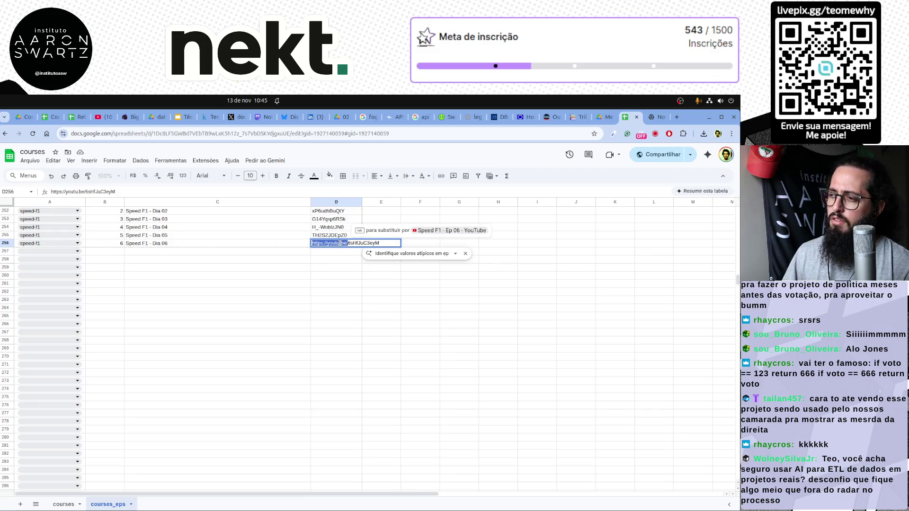
pyautogui.press('BackSpace')
pyautogui.press('Return')
pyautogui.scroll(5, 318, 414)
pyautogui.click(319, 413)
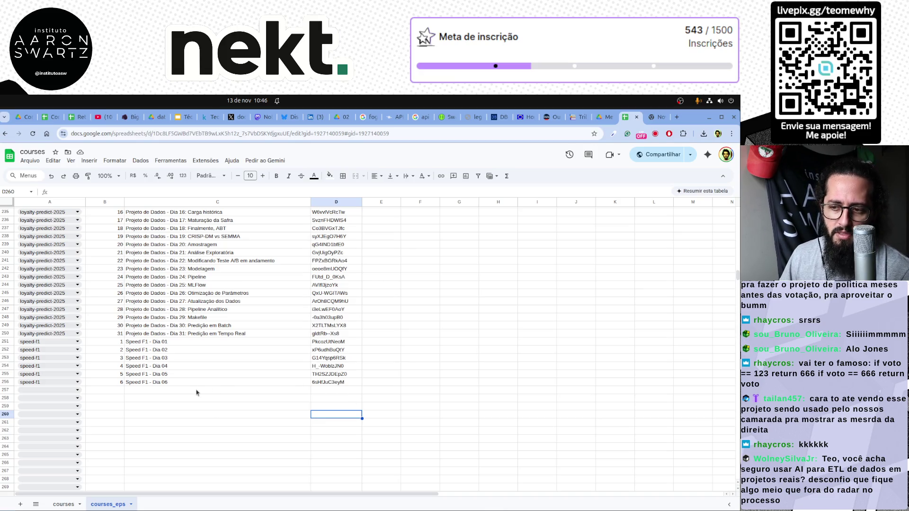
pyautogui.click(424, 400)
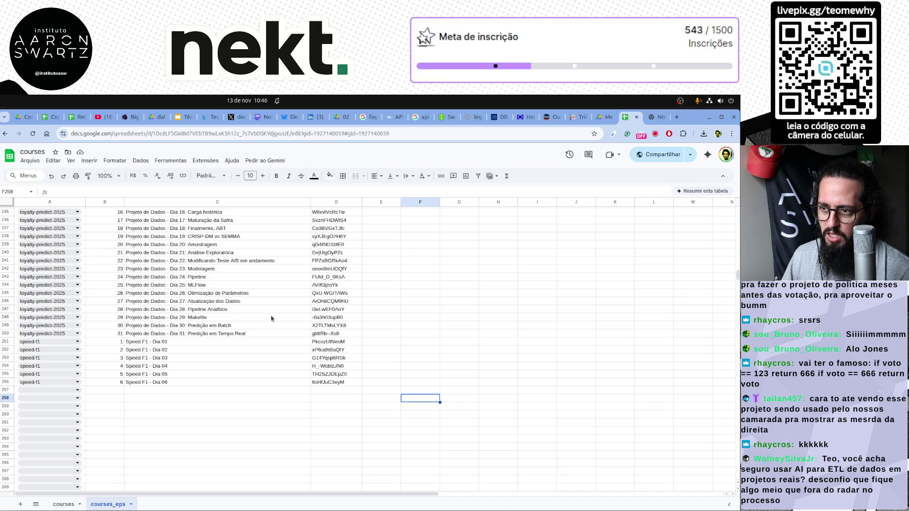
# Widen the VS Code Explorer panel, then close the speed_f1 VS Code window
pyautogui.click(302, 507)
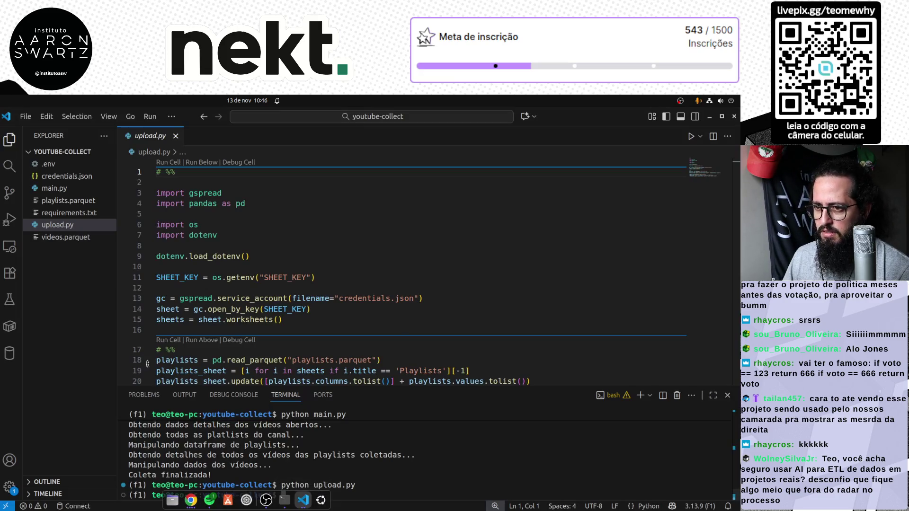
pyautogui.moveTo(116, 288); pyautogui.dragTo(182, 287)
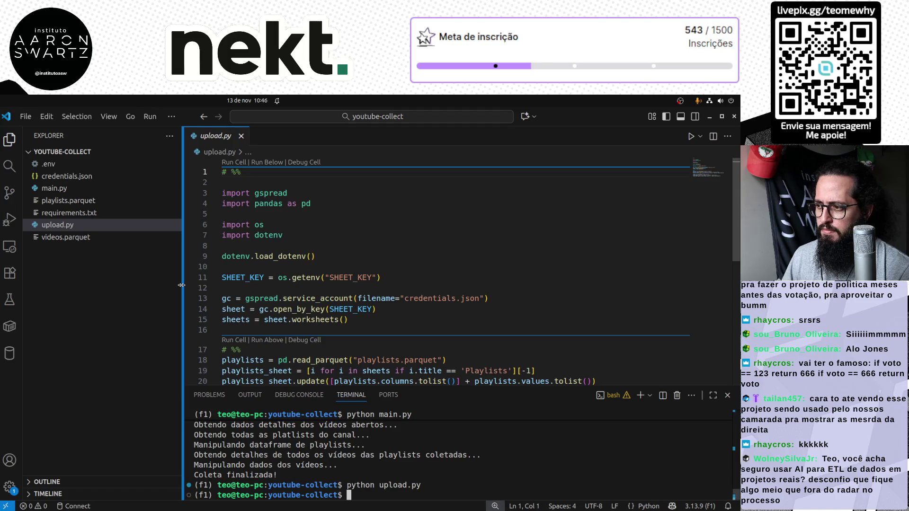
pyautogui.hotkey('alt', 'Tab')
pyautogui.click(228, 500)
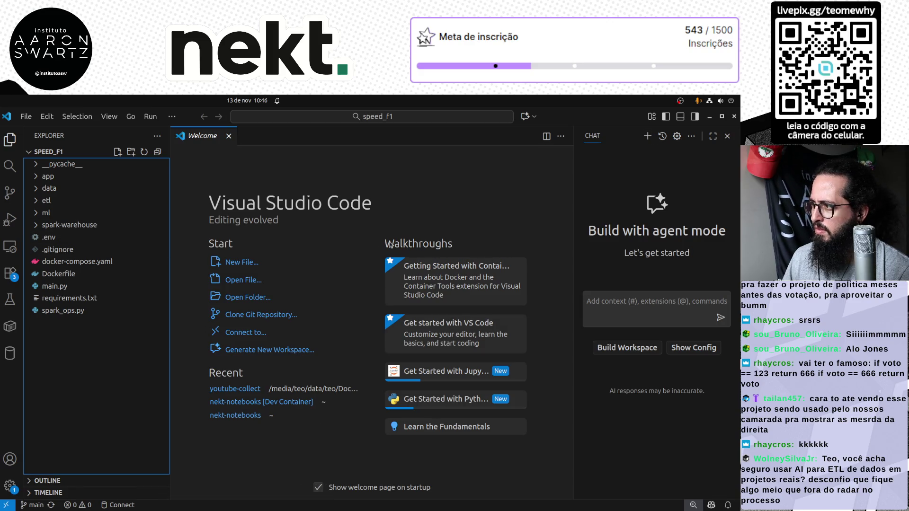
pyautogui.click(734, 117)
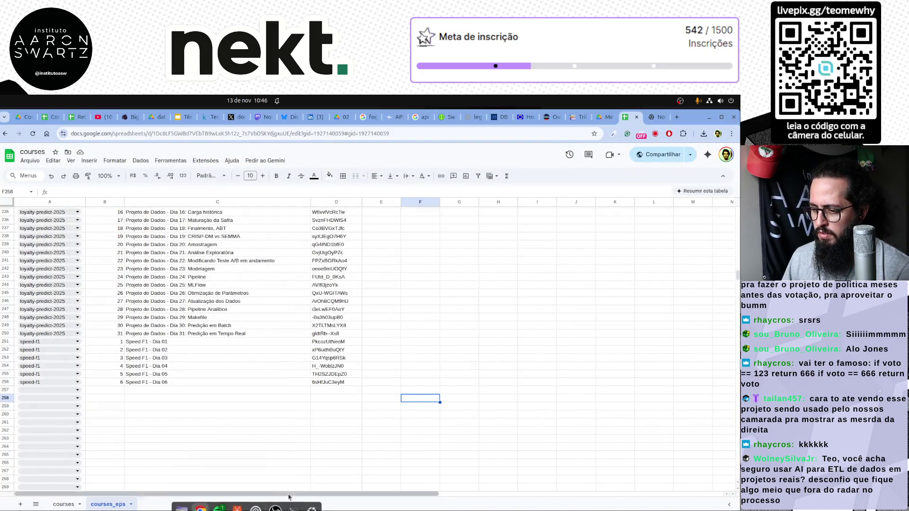
pyautogui.click(293, 504)
# cd into ~/Documentos/profissional/TeoMeWhy/Internet/projetos/ecosistema and open it in VS Code with 'code .'
pyautogui.write('cd ')
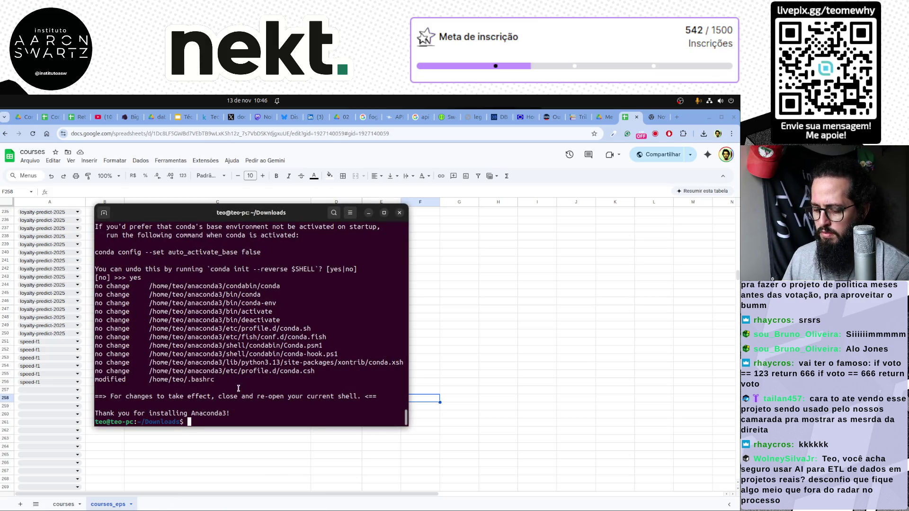
pyautogui.write('~/')
pyautogui.write('Documentos/')
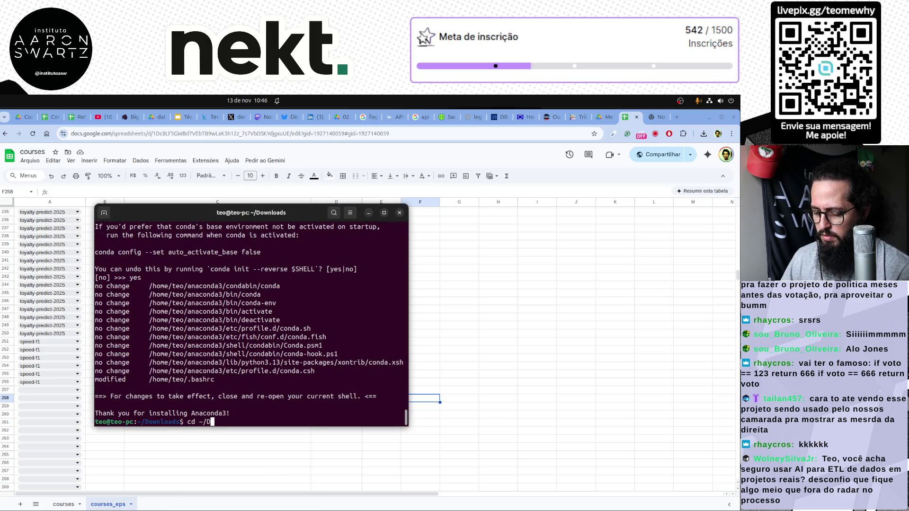
pyautogui.write('profissional/TeoMeWhy/')
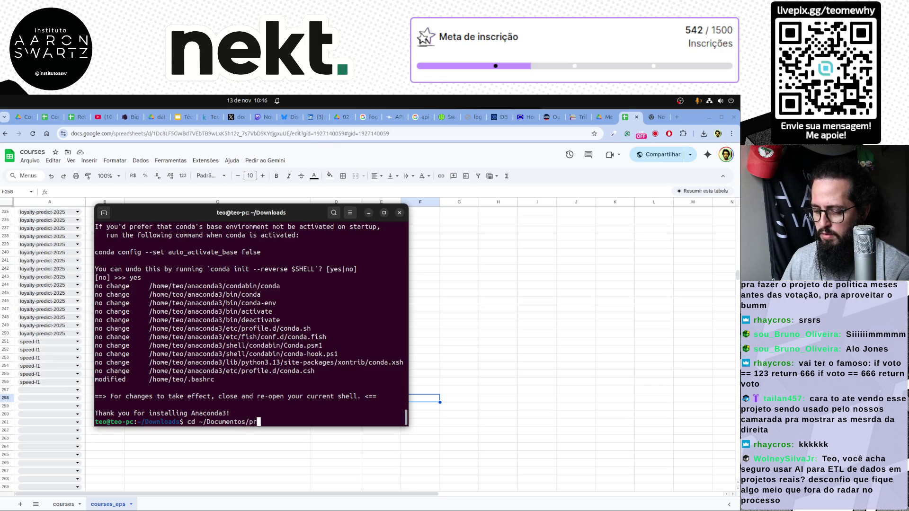
pyautogui.write('Internet/Pro')
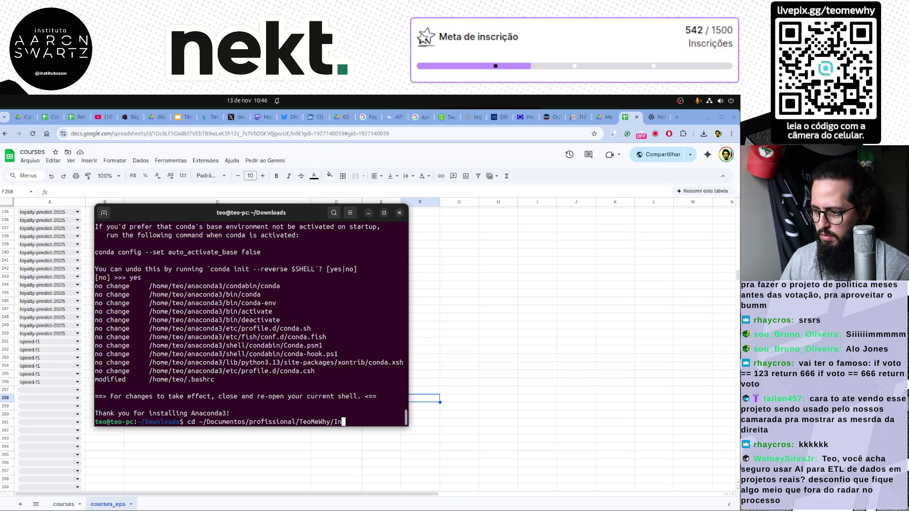
pyautogui.press('BackSpace')
pyautogui.press('BackSpace')
pyautogui.write('pr')
pyautogui.press('Tab')
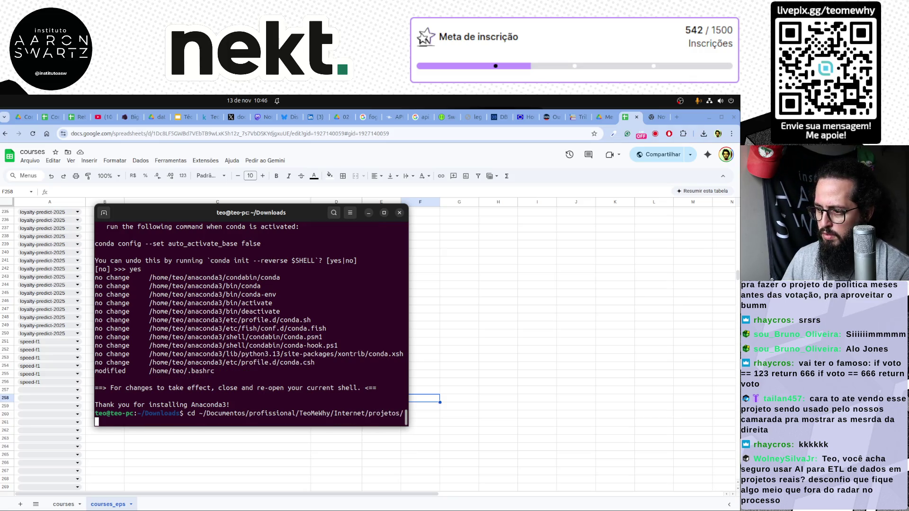
pyautogui.write('ex')
pyautogui.press('Tab')
pyautogui.press('Return')
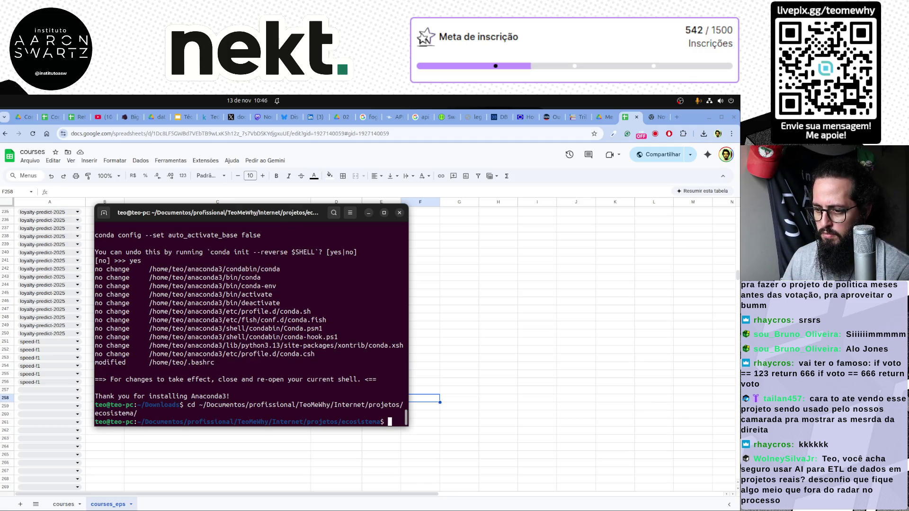
pyautogui.write('code .')
pyautogui.press('Return')
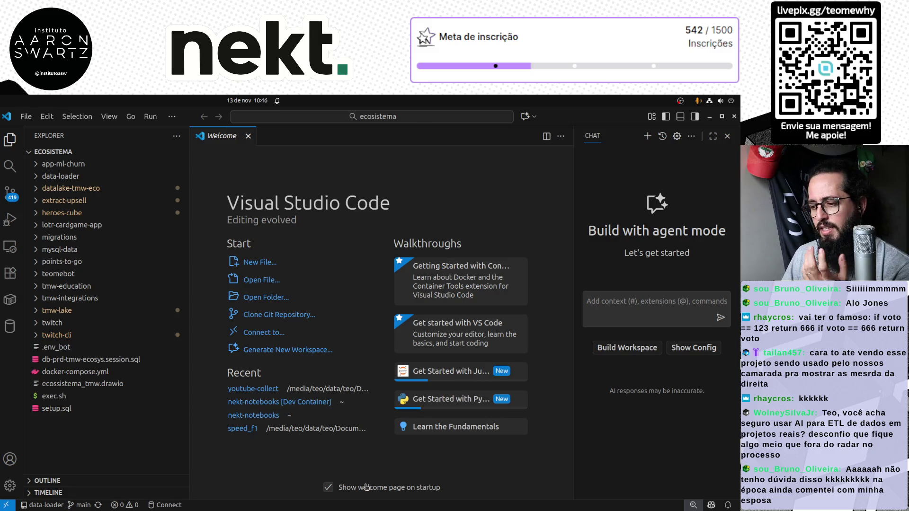
# In the integrated terminal, enter the tmw-education folder and expand it in the Explorer
pyautogui.moveTo(351, 499); pyautogui.dragTo(348, 394)
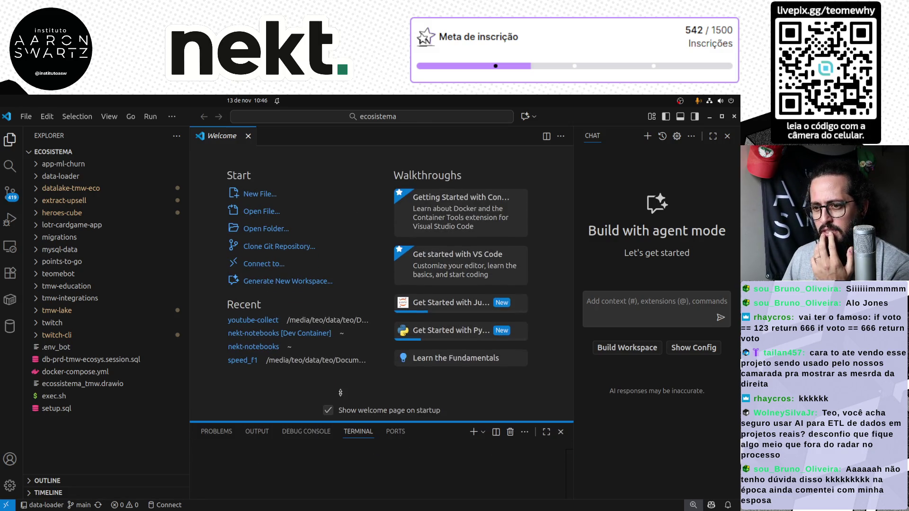
pyautogui.write('cd ed')
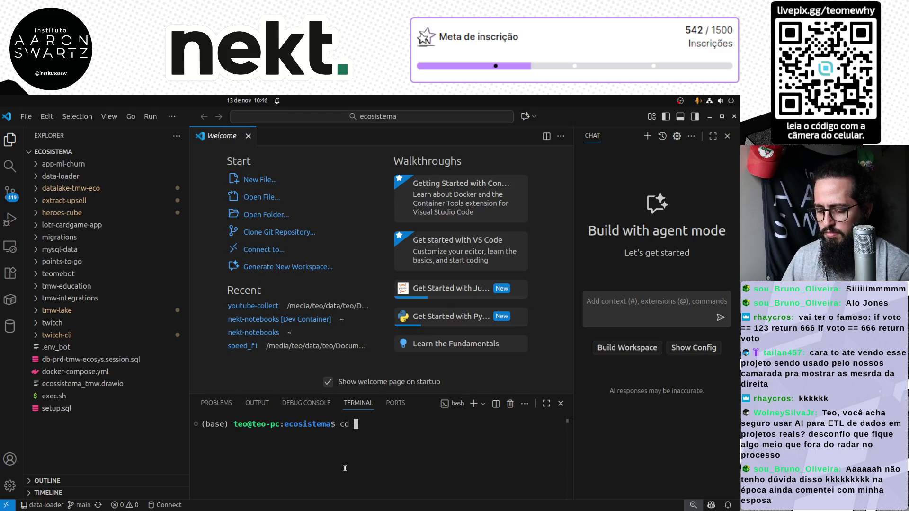
pyautogui.press('BackSpace')
pyautogui.press('BackSpace')
pyautogui.press('BackSpace')
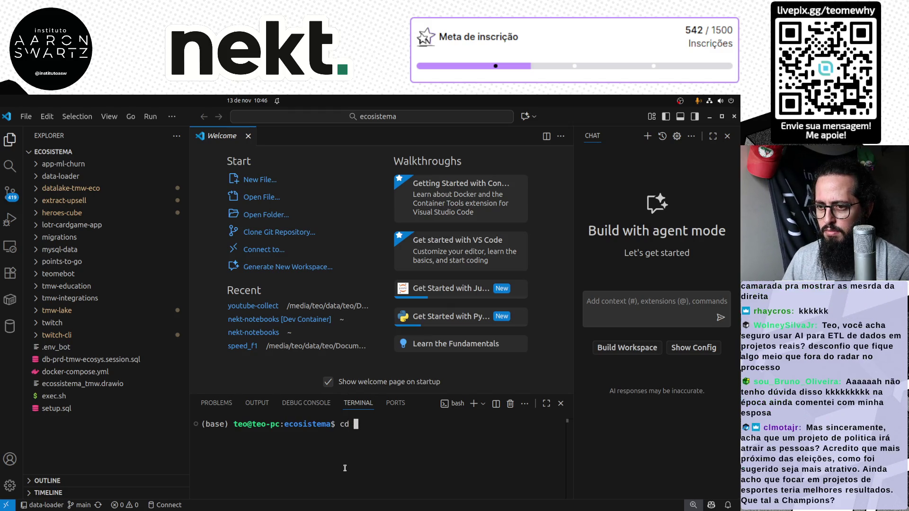
pyautogui.write('tmwe')
pyautogui.press('BackSpace')
pyautogui.press('BackSpace')
pyautogui.press('BackSpace')
pyautogui.write('cd tmw-e')
pyautogui.press('Tab')
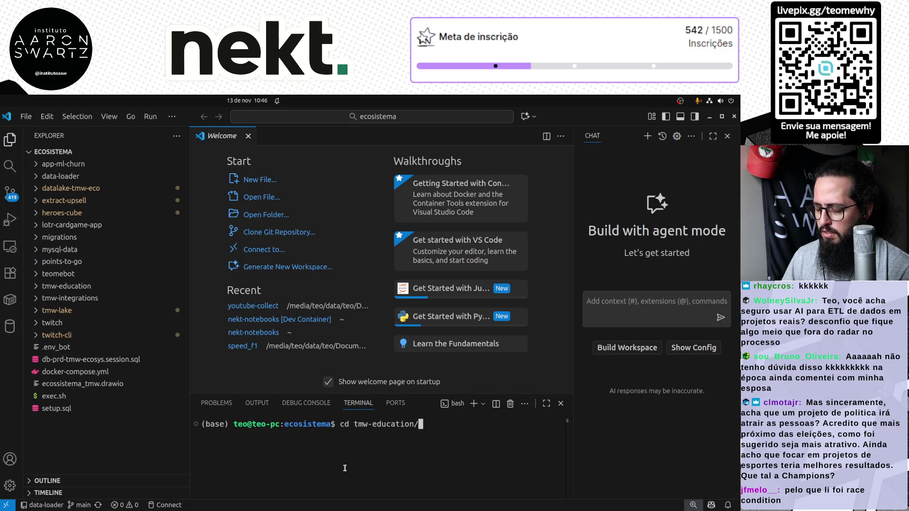
pyautogui.press('Return')
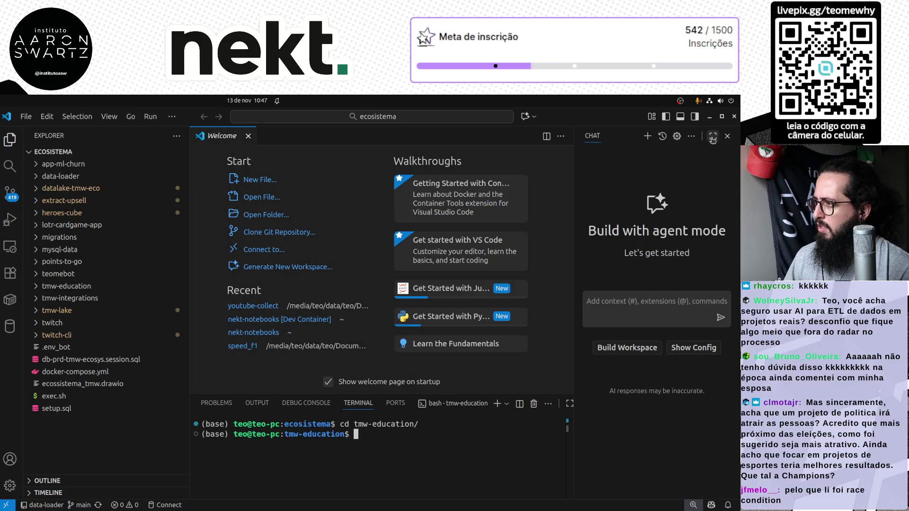
pyautogui.click(727, 136)
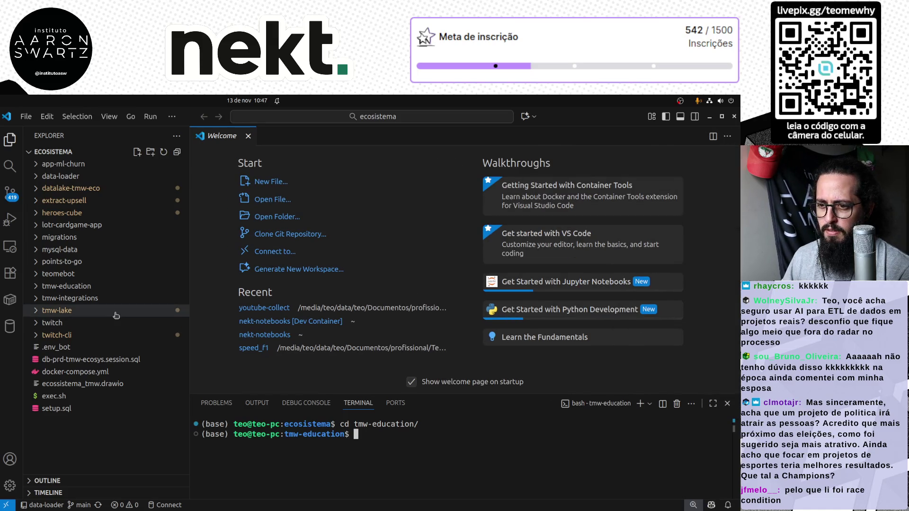
pyautogui.click(106, 286)
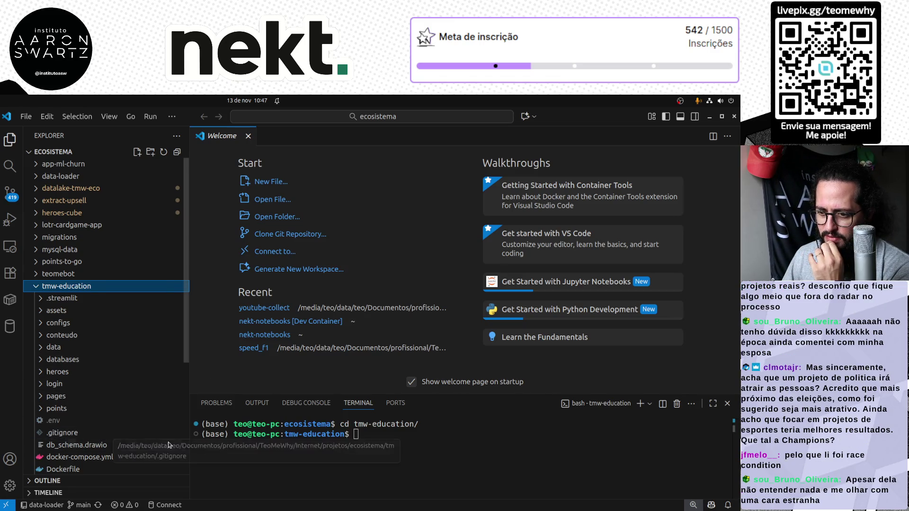
pyautogui.scroll(-3, 143, 396)
pyautogui.click(409, 448)
# Create the conda environment educa with python=3.13, confirming with y
pyautogui.write('cd')
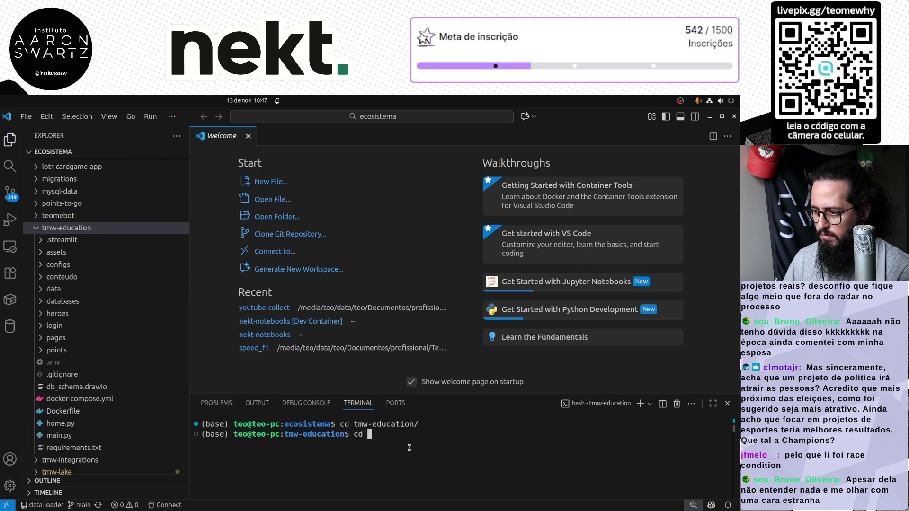
pyautogui.press('BackSpace')
pyautogui.press('BackSpace')
pyautogui.write('onda crea')
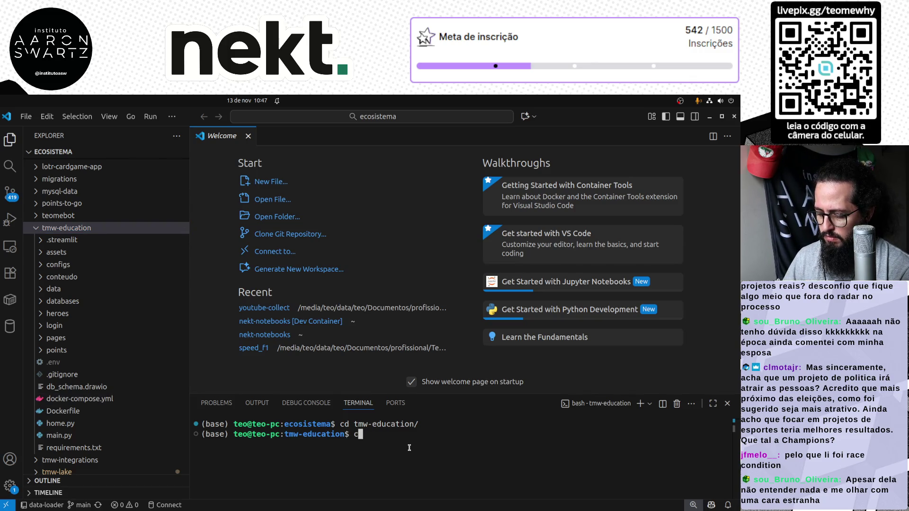
pyautogui.write('te')
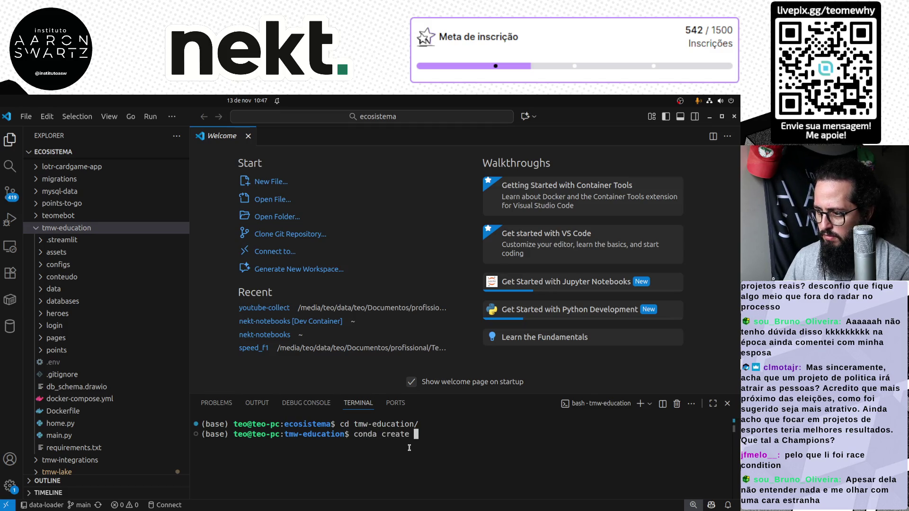
pyautogui.write(' --name educa')
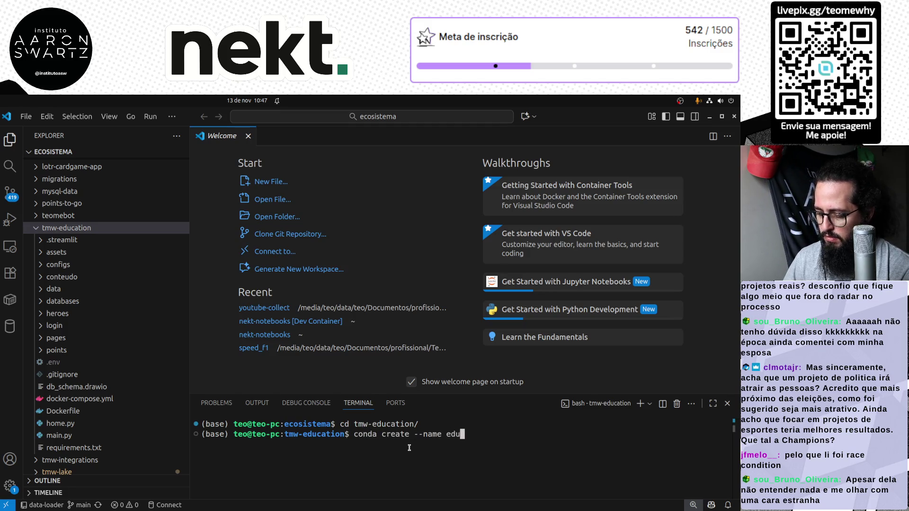
pyautogui.write(' pyh')
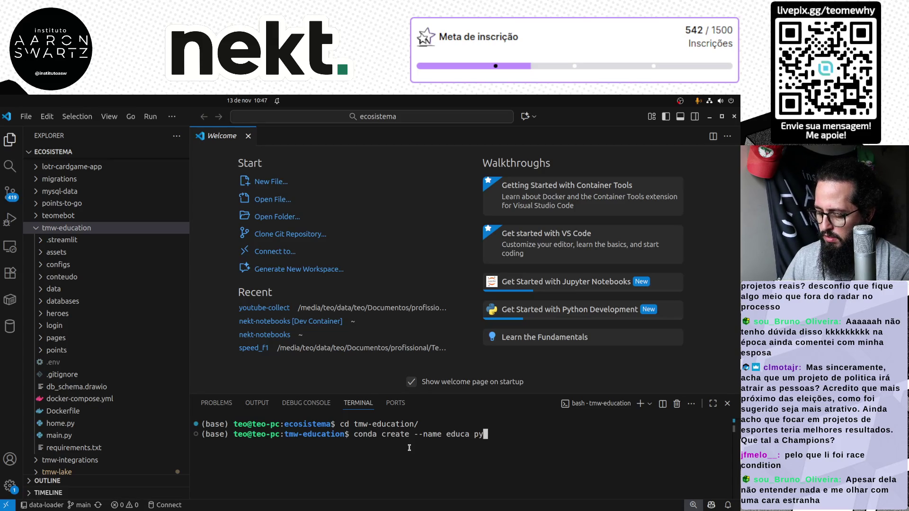
pyautogui.press('BackSpace')
pyautogui.write('thon=')
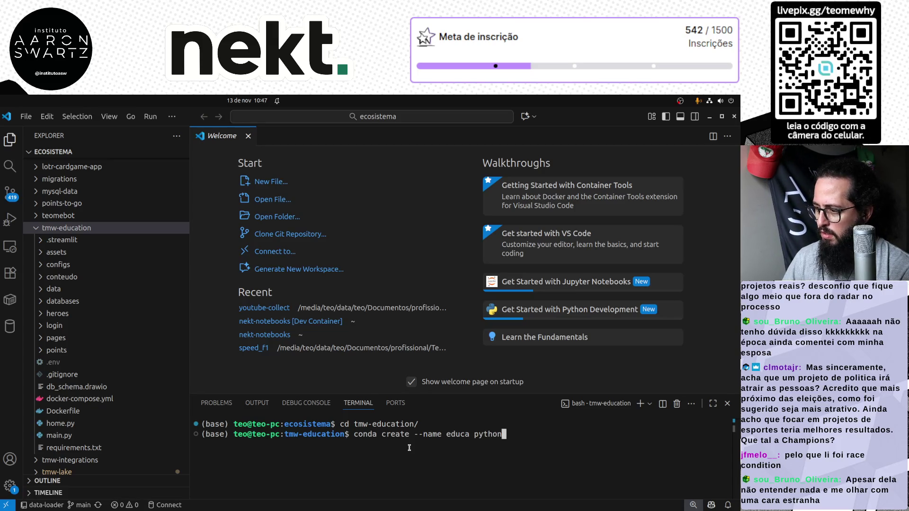
pyautogui.write('3.13')
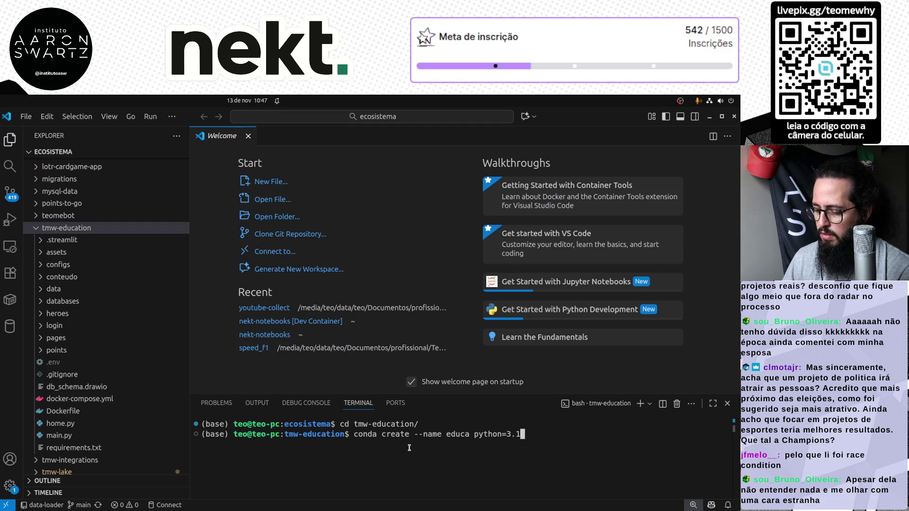
pyautogui.press('Return')
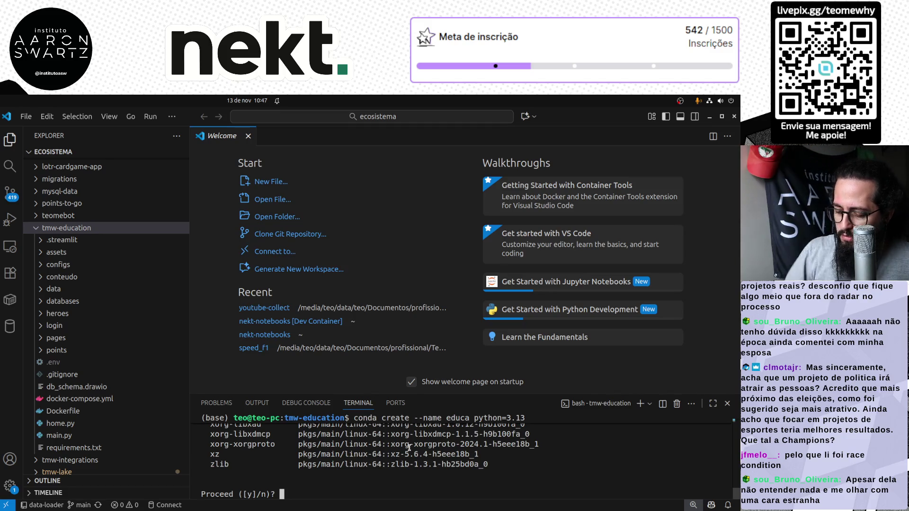
pyautogui.write('y')
pyautogui.press('Return')
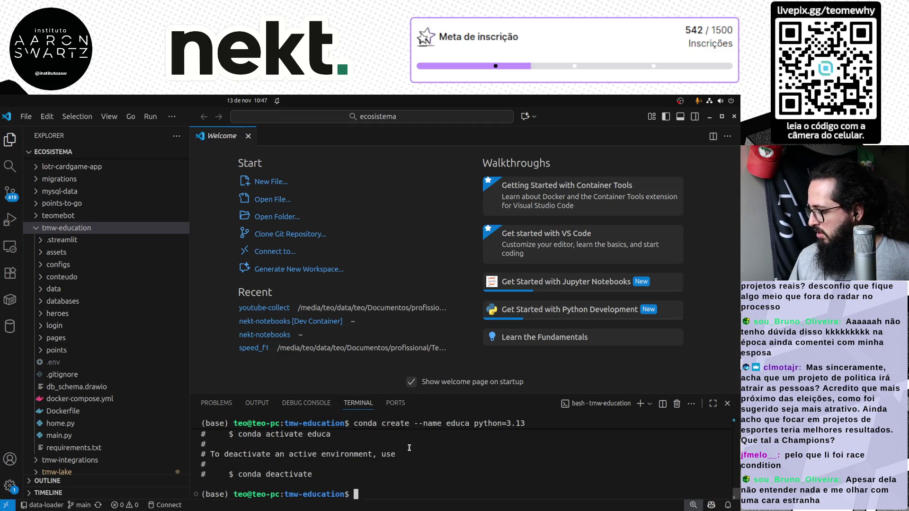
# Activate the educa environment with conda activate educa
pyautogui.write('conda')
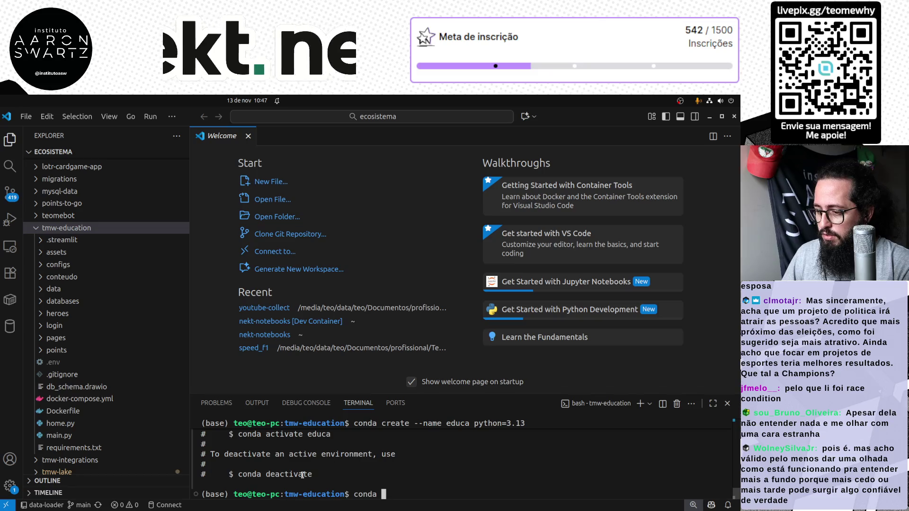
pyautogui.doubleClick(317, 434)
pyautogui.middleClick(431, 493)
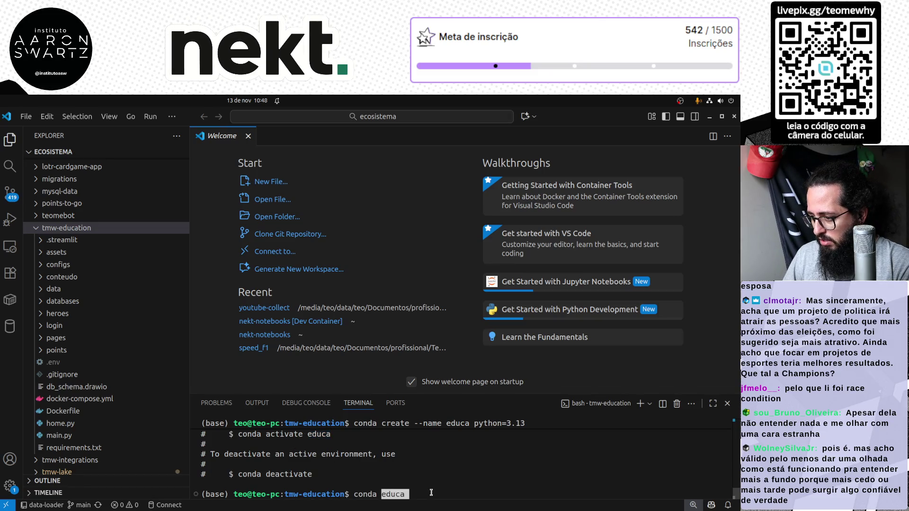
pyautogui.hotkey('ctrl', 'Left')
pyautogui.write('ac')
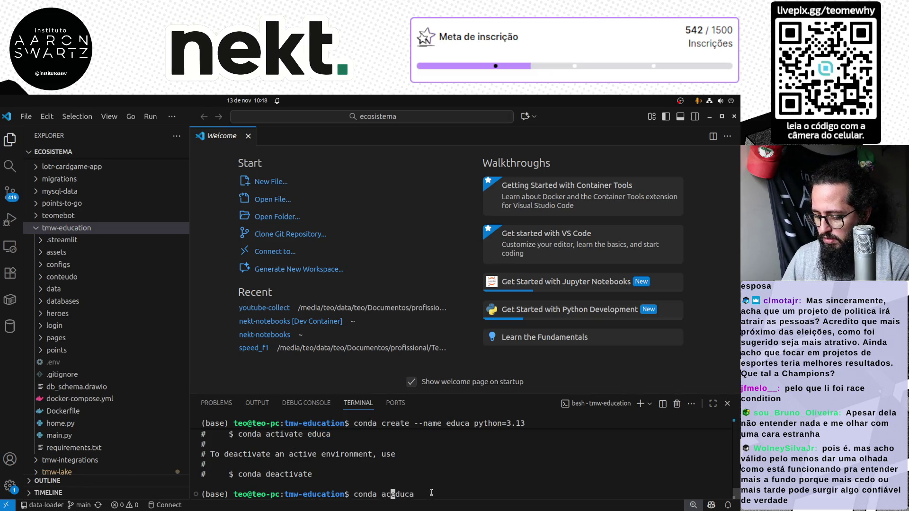
pyautogui.write('tivate')
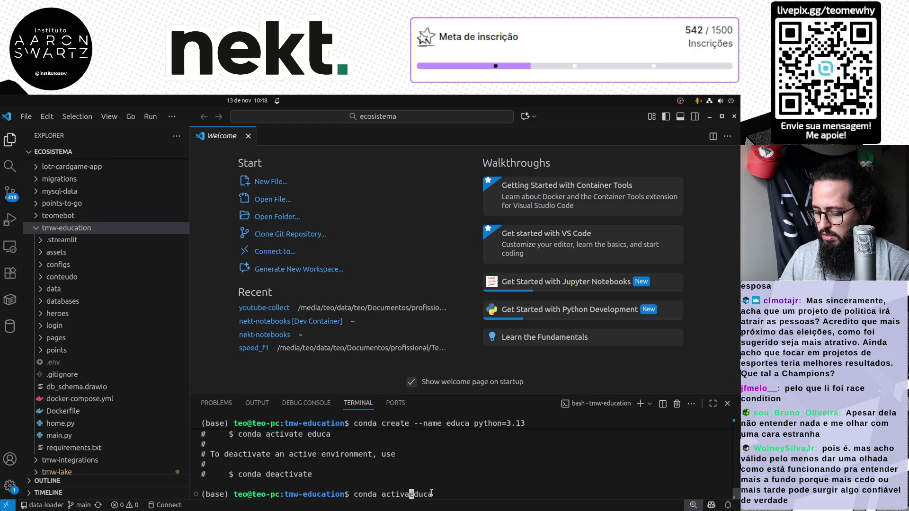
pyautogui.press('Return')
pyautogui.write('cd')
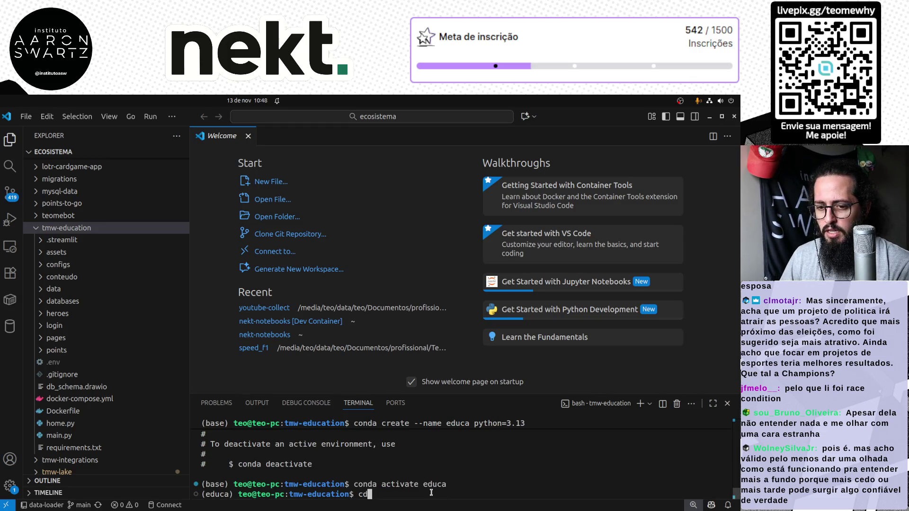
pyautogui.press('BackSpace')
pyautogui.press('BackSpace')
pyautogui.press('BackSpace')
# Run pip install -r requirements.txt, then zoom out and make the terminal panel taller
pyautogui.write('pip install')
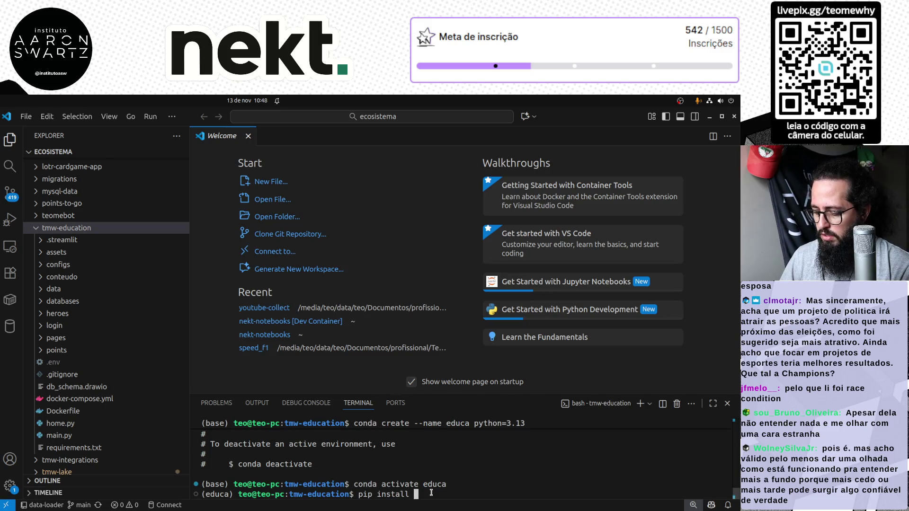
pyautogui.press('Tab')
pyautogui.press('Return')
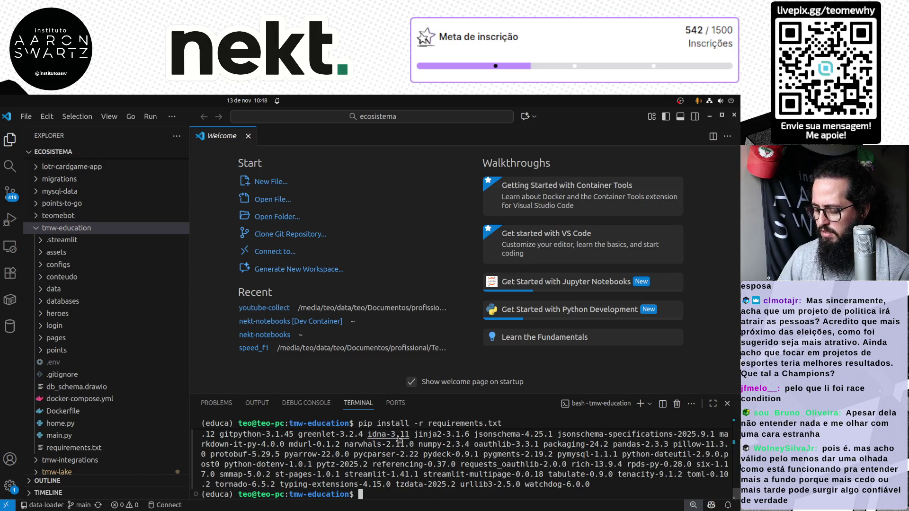
pyautogui.hotkey('ctrl', '-')
pyautogui.moveTo(378, 411); pyautogui.dragTo(364, 323)
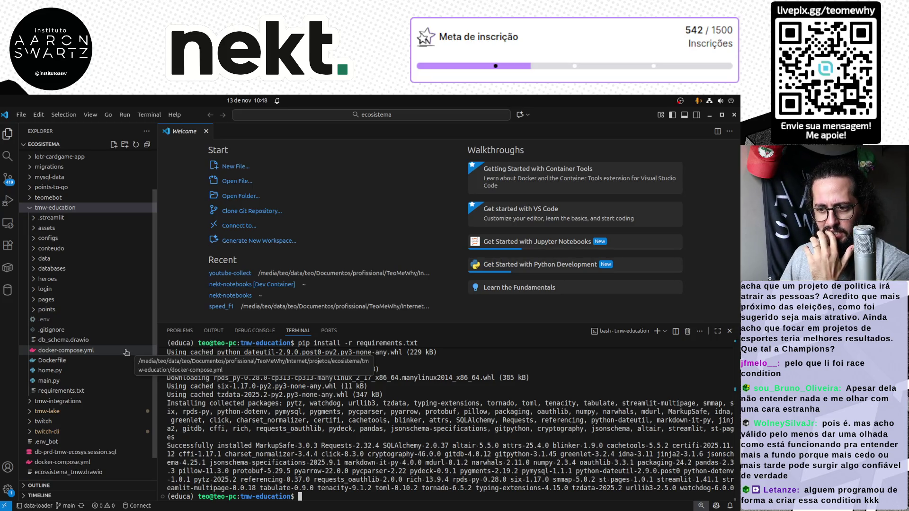
pyautogui.click(99, 269)
# Open data/extract.py from the data folder and read through its code
pyautogui.click(100, 270)
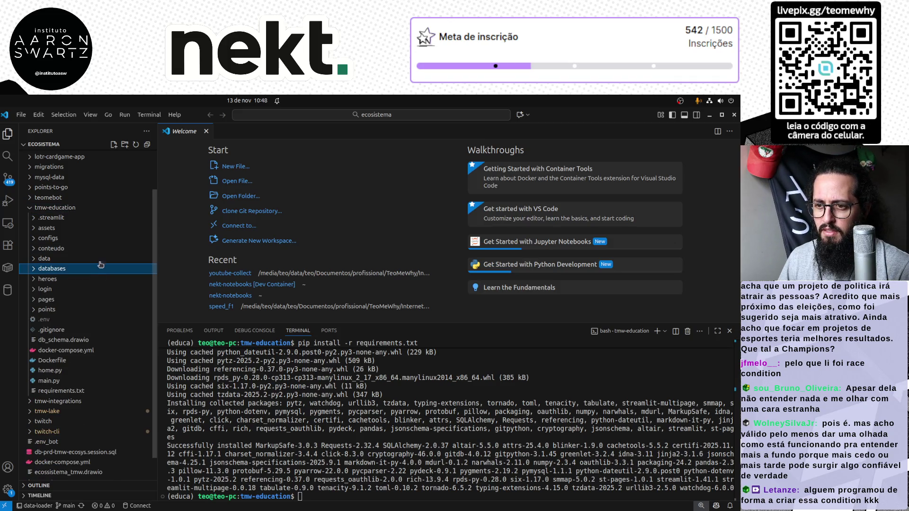
pyautogui.click(100, 259)
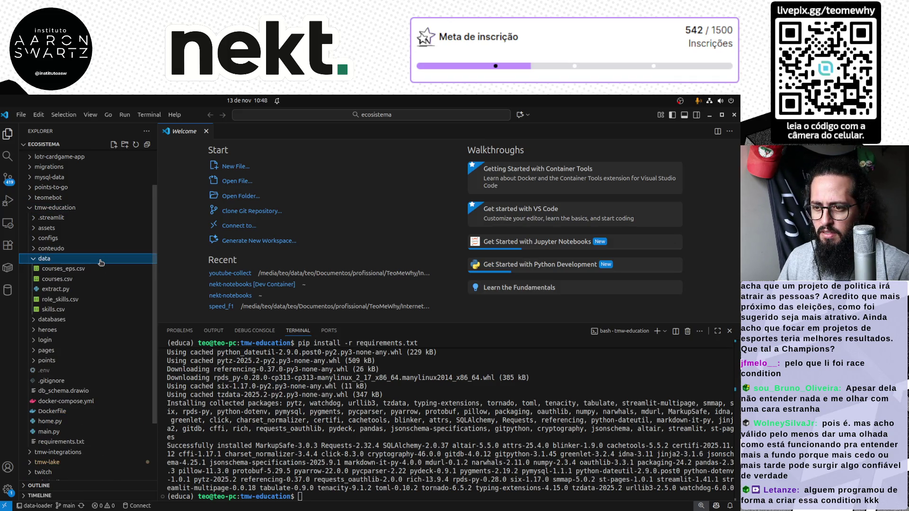
pyautogui.click(333, 445)
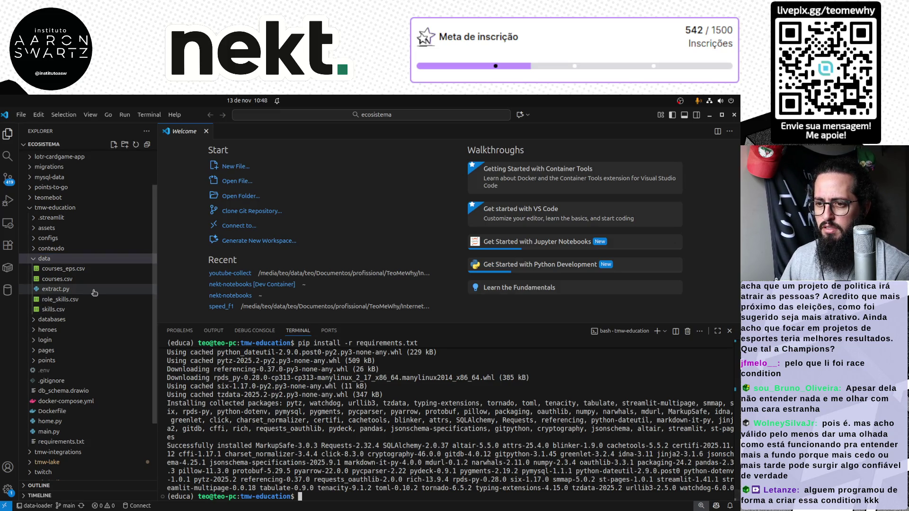
pyautogui.click(55, 289)
pyautogui.scroll(-7, 443, 286)
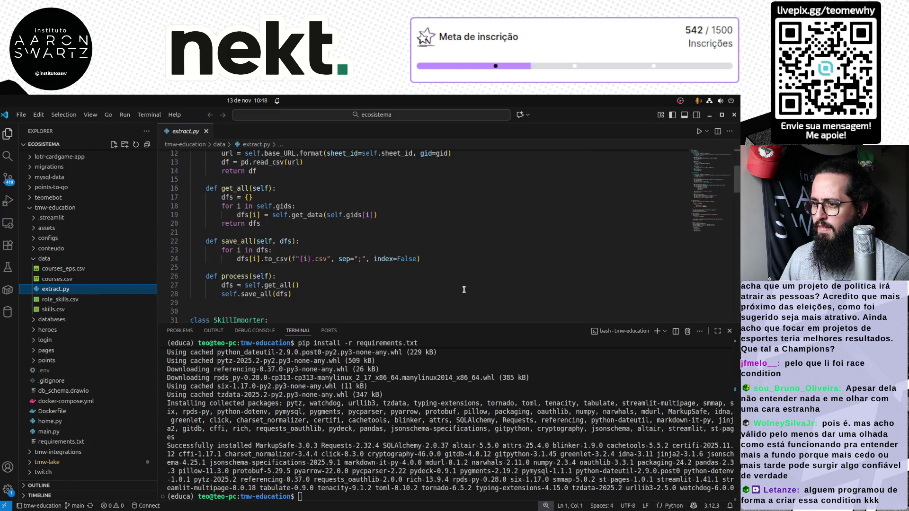
pyautogui.scroll(-8, 464, 290)
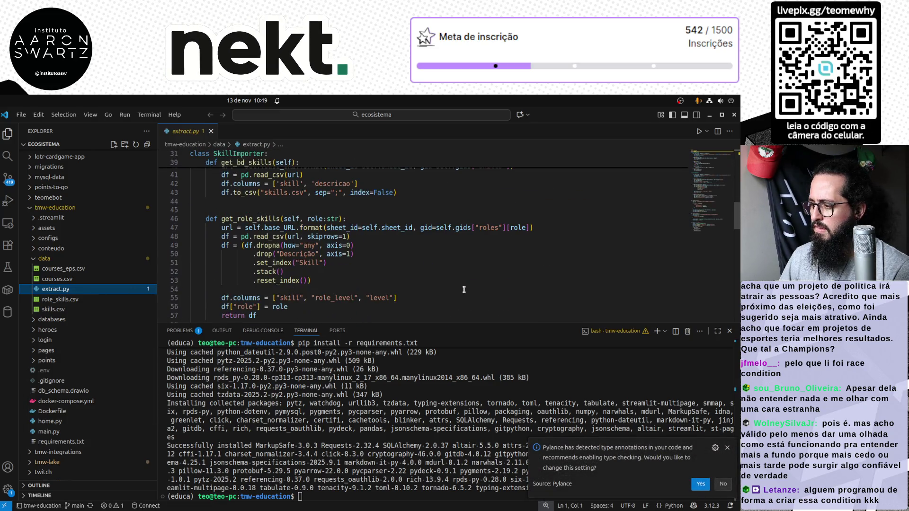
pyautogui.click(727, 448)
pyautogui.scroll(-3, 457, 284)
pyautogui.scroll(-8, 458, 284)
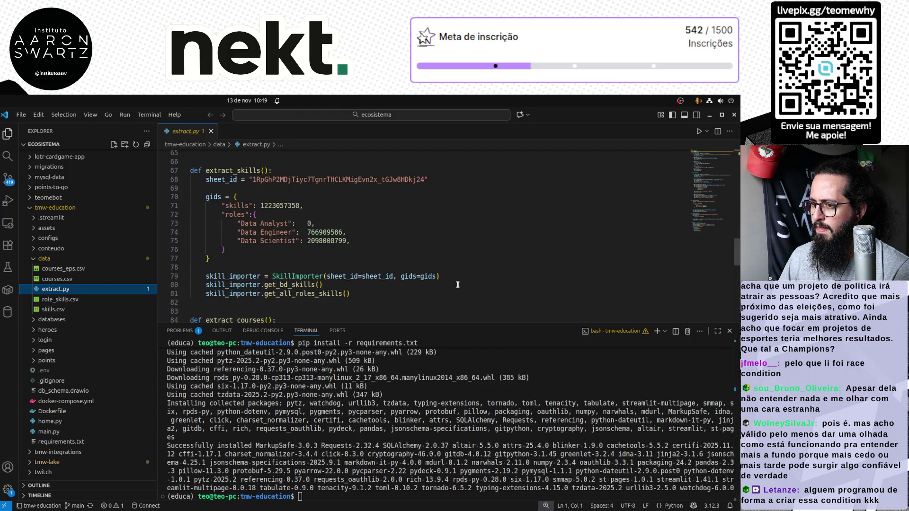
pyautogui.scroll(-6, 458, 284)
pyautogui.click(419, 464)
# From the data folder, run python extract.py --courses, then return to tmw-education
pyautogui.write('cd data')
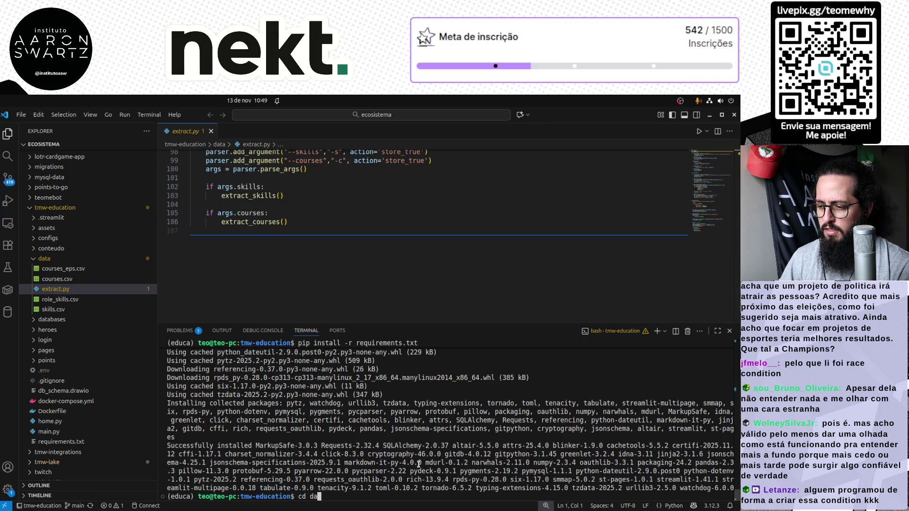
pyautogui.press('Return')
pyautogui.write('python extract.py ')
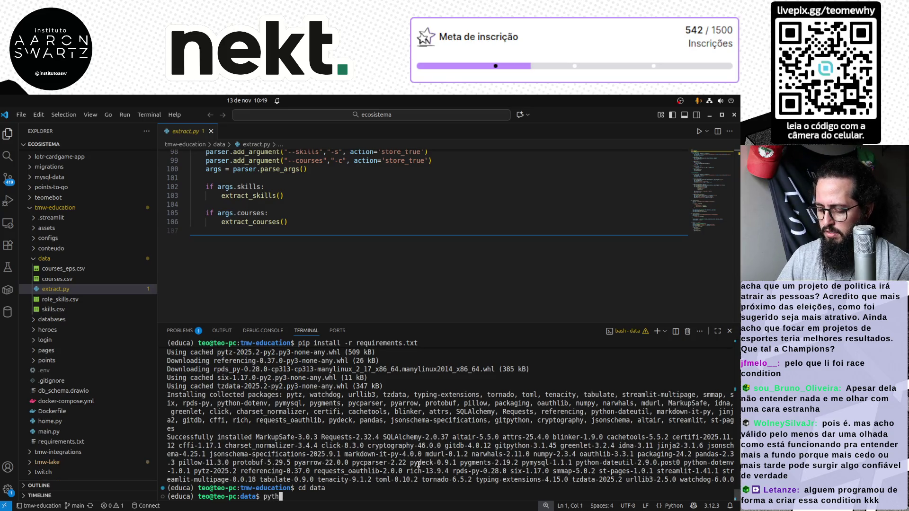
pyautogui.write('--courses')
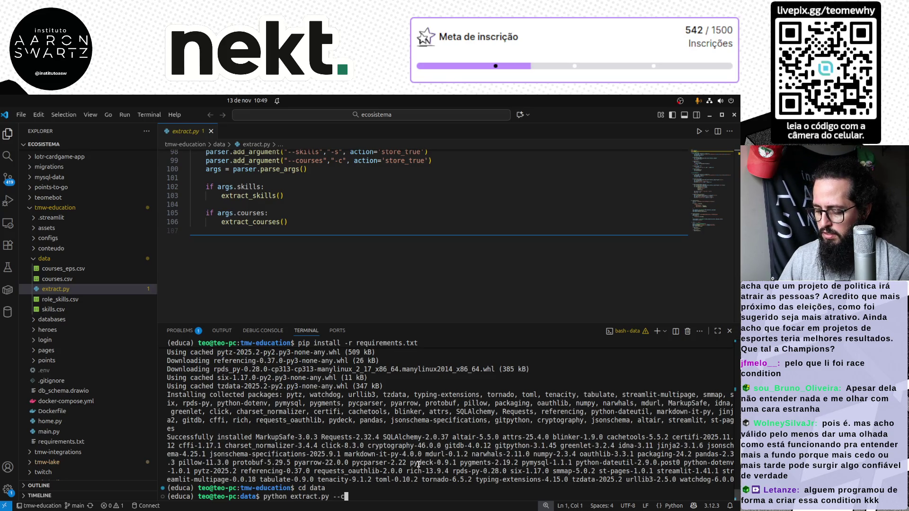
pyautogui.press('Return')
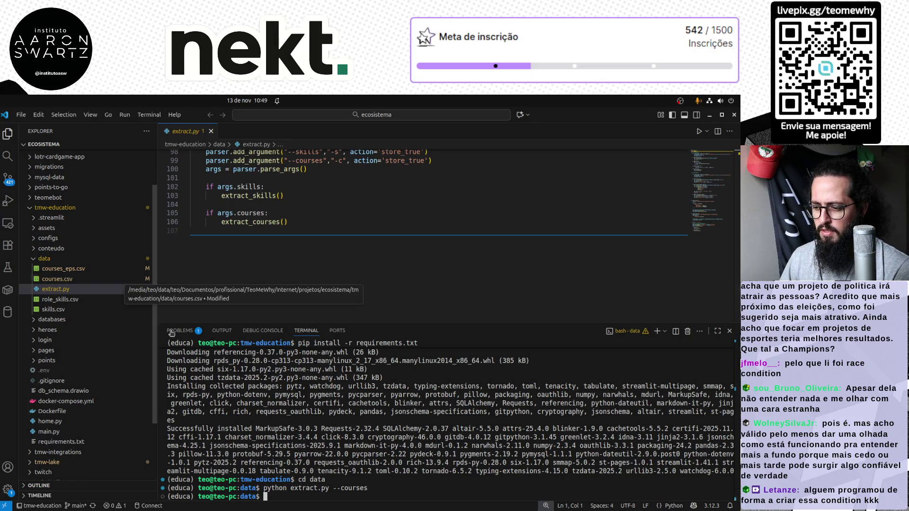
pyautogui.write('cd ..')
pyautogui.press('Return')
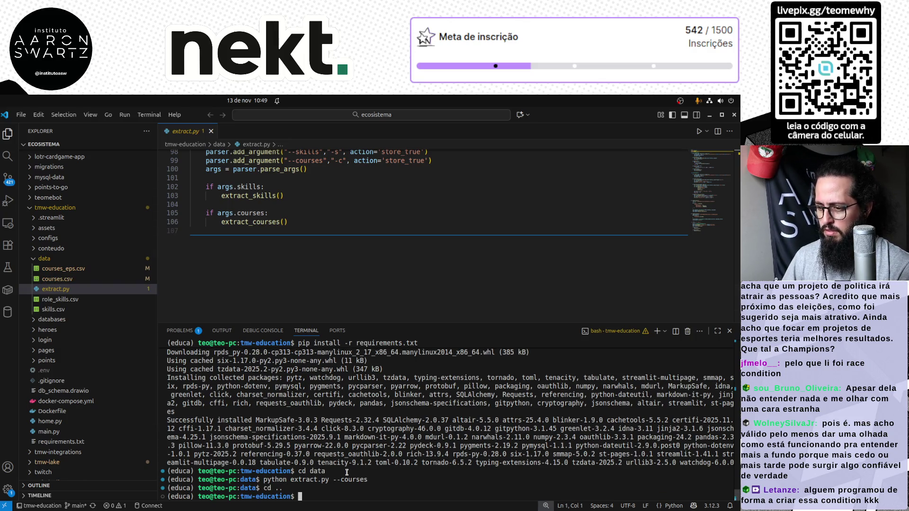
# Check git status, stage all changes and commit with message 'feat: projeto f1'
pyautogui.write('git status')
pyautogui.press('Return')
pyautogui.write('gu')
pyautogui.press('BackSpace')
pyautogui.press('BackSpace')
pyautogui.press('BackSpace')
pyautogui.write('it add .')
pyautogui.press('Return')
pyautogui.write('it commit -m "feat: pr')
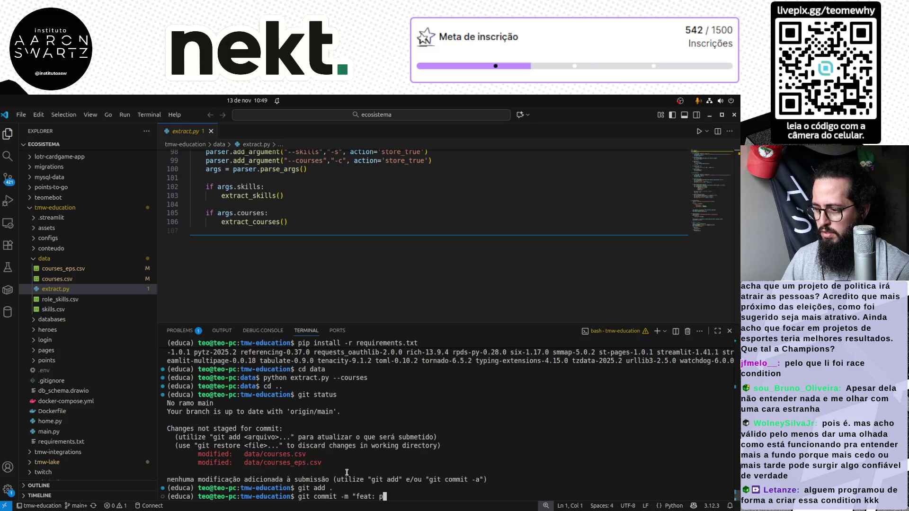
pyautogui.write('ojeto f1')
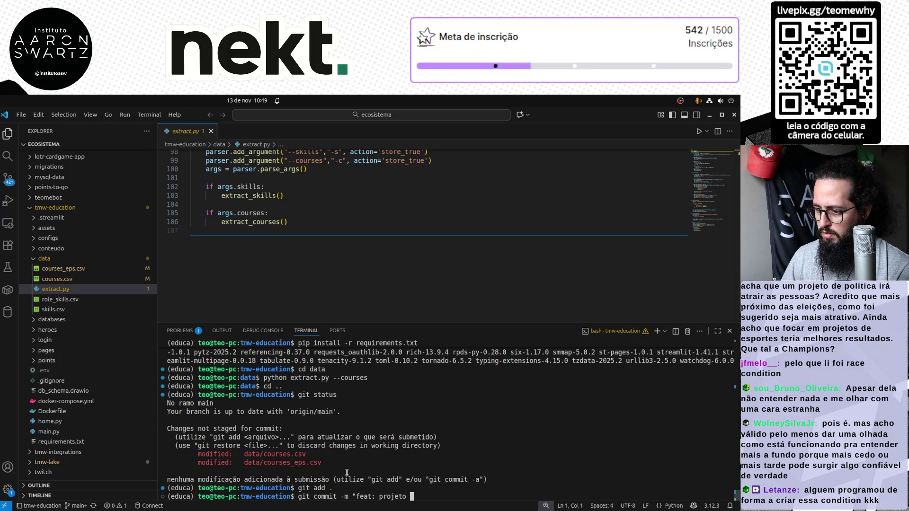
pyautogui.write('"')
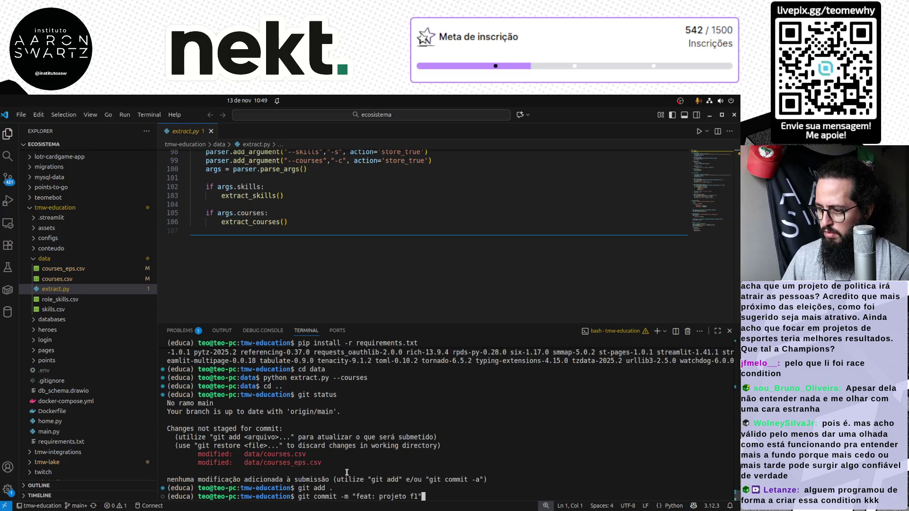
pyautogui.press('Return')
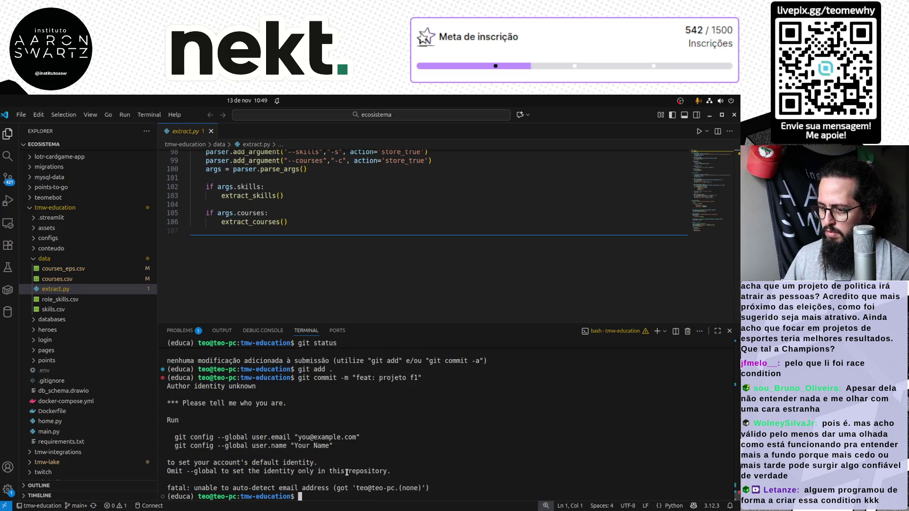
# Set the global git author e-mail address
pyautogui.moveTo(175, 437); pyautogui.dragTo(296, 438)
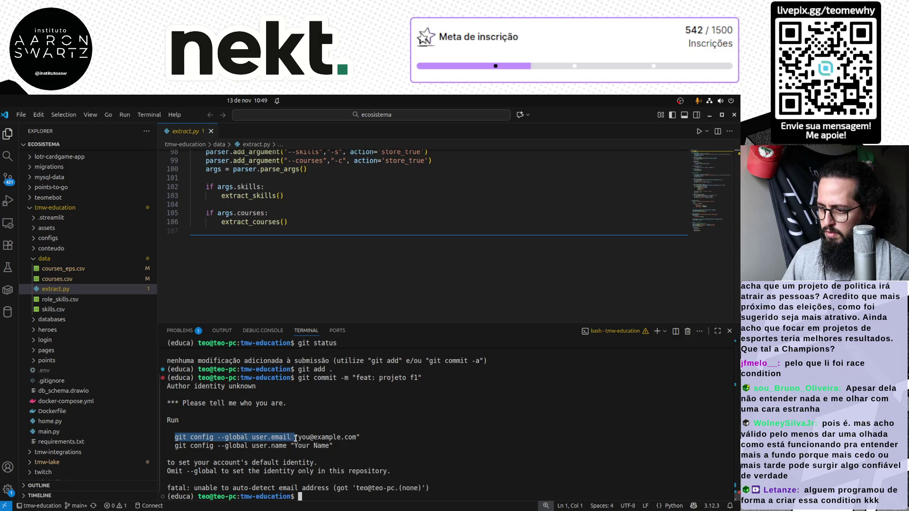
pyautogui.middleClick(372, 434)
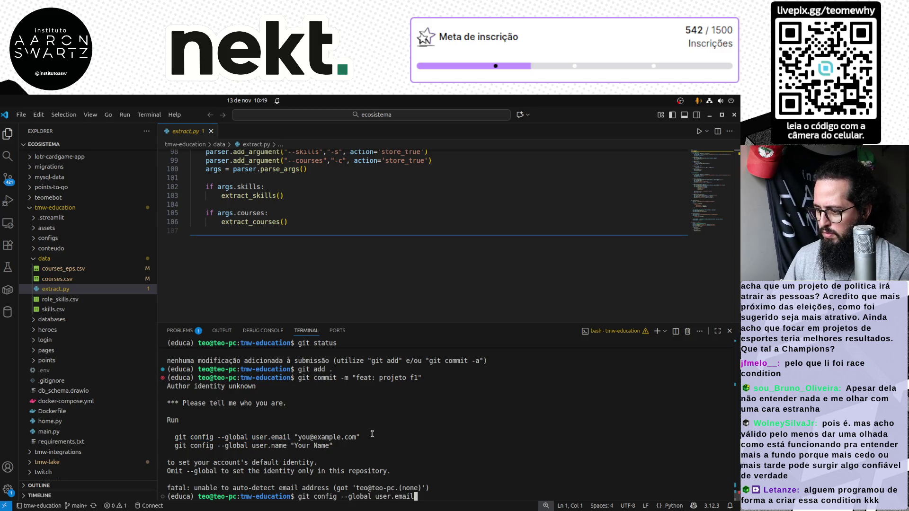
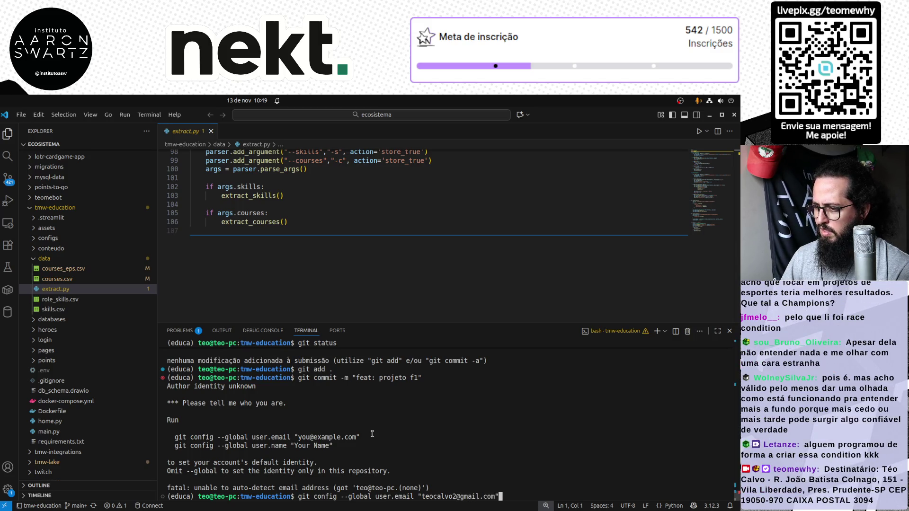
pyautogui.press('Return')
# Set the global git author name, then rerun the 'feat: projeto f1' commit
pyautogui.press('Up')
pyautogui.hotkey('ctrl', 'Left')
pyautogui.hotkey('ctrl', 'Right')
pyautogui.press('BackSpace')
pyautogui.press('BackSpace')
pyautogui.press('BackSpace')
pyautogui.write('name')
pyautogui.press('Delete')
pyautogui.press('Delete')
pyautogui.press('Delete')
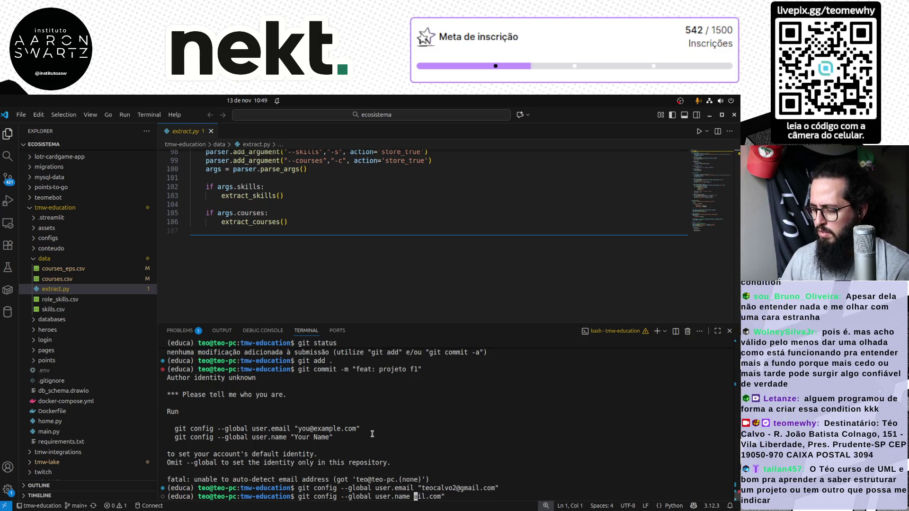
pyautogui.write('éo Calvo"')
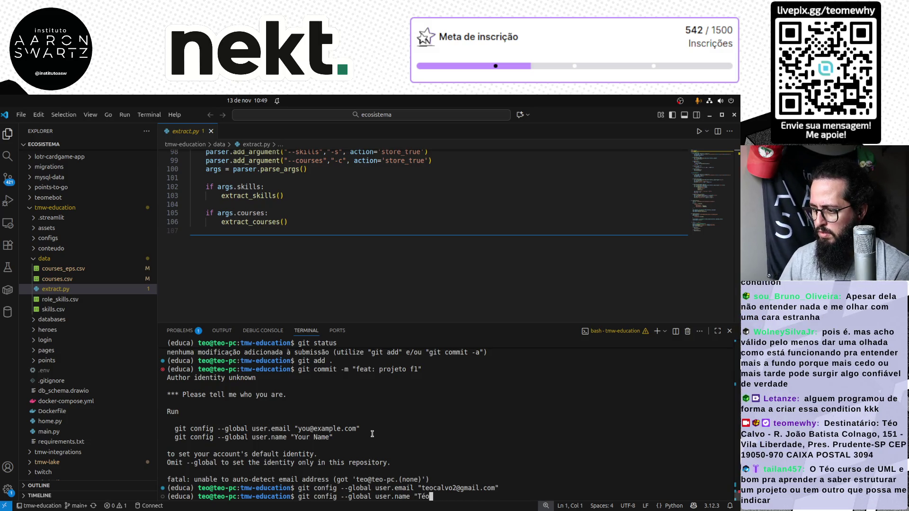
pyautogui.press('Return')
pyautogui.press('Up')
pyautogui.press('Up')
pyautogui.press('Up')
pyautogui.press('Return')
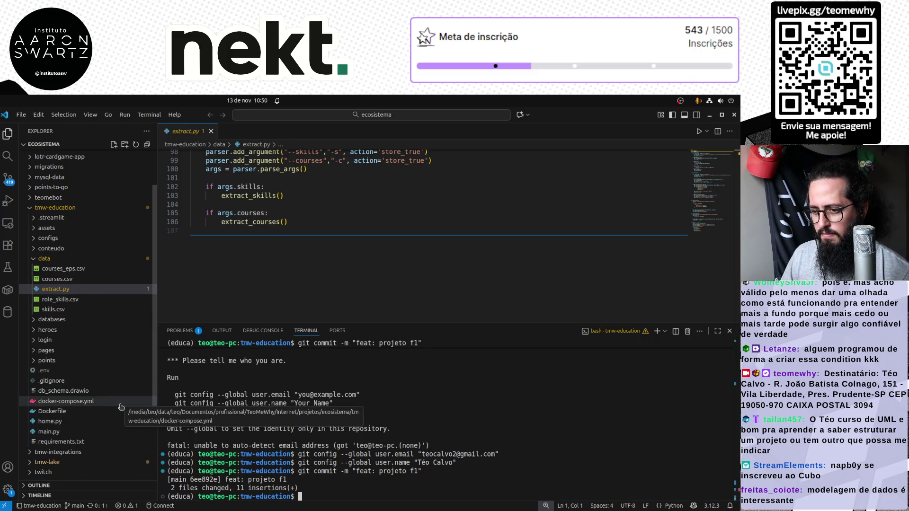
# Change the projetos.py heading to 'Nekt - A nova morada do mago' and save the file
pyautogui.click(96, 432)
pyautogui.click(97, 421)
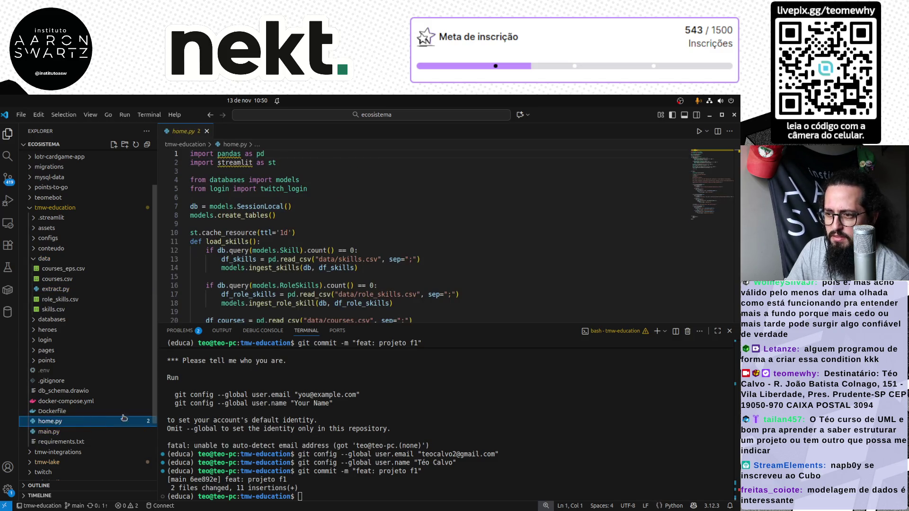
pyautogui.moveTo(457, 326); pyautogui.dragTo(450, 426)
pyautogui.write('Nekt')
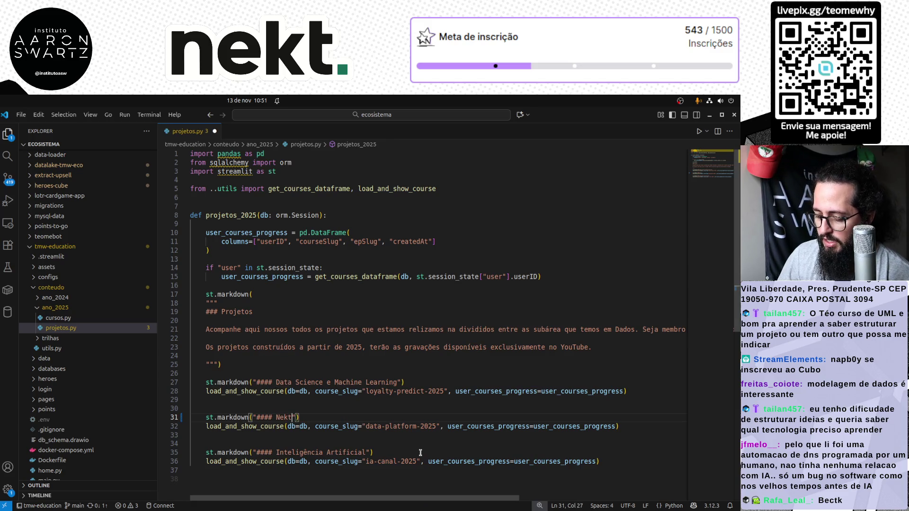
pyautogui.write(' - A nova')
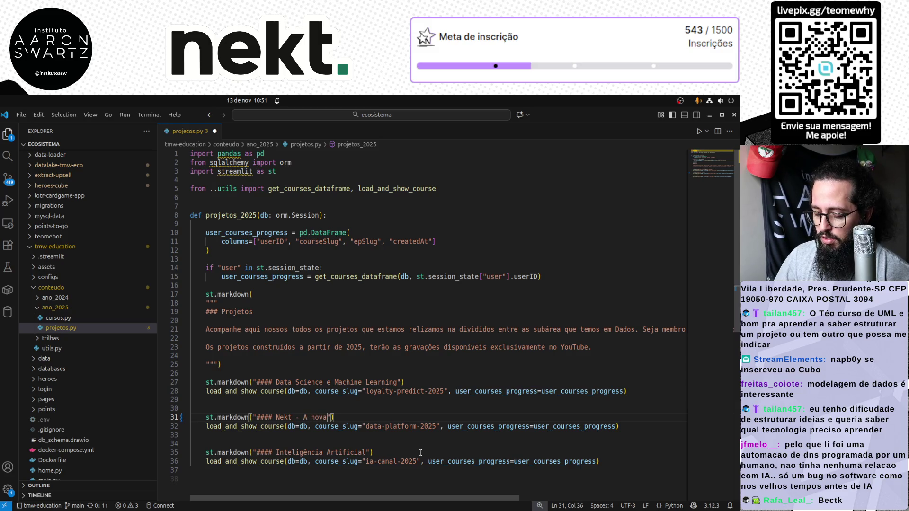
pyautogui.write(' morada do ')
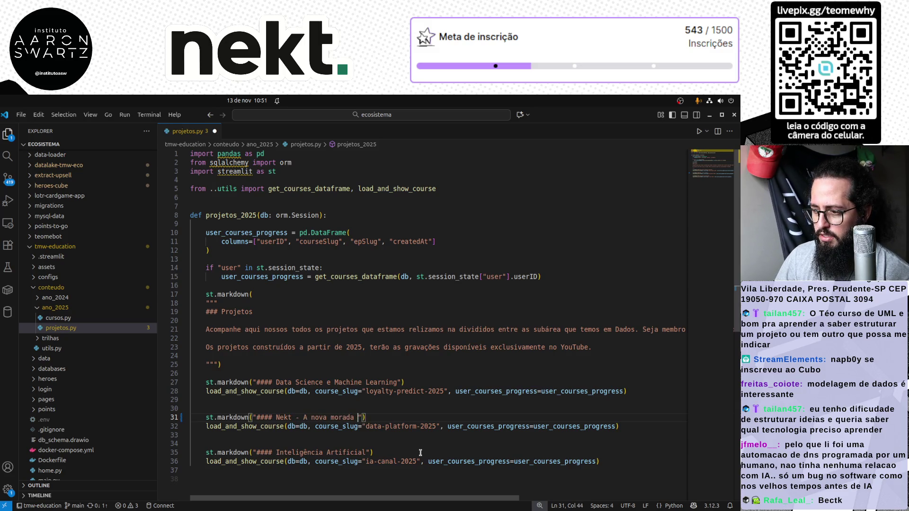
pyautogui.write('Mago')
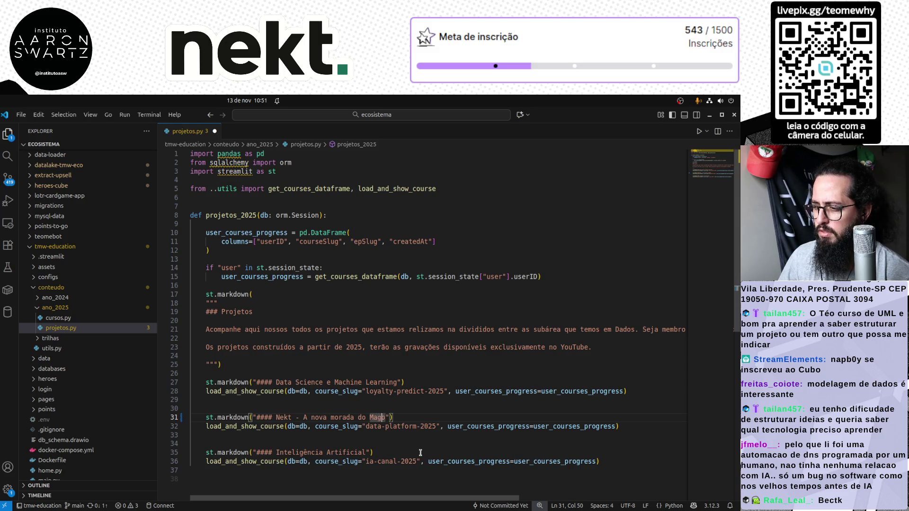
pyautogui.write('m')
pyautogui.press('Down')
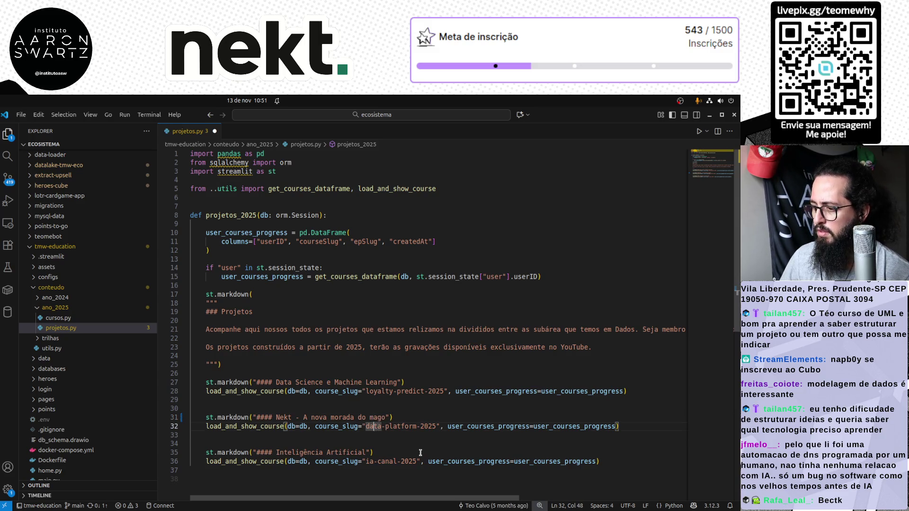
pyautogui.press('Left')
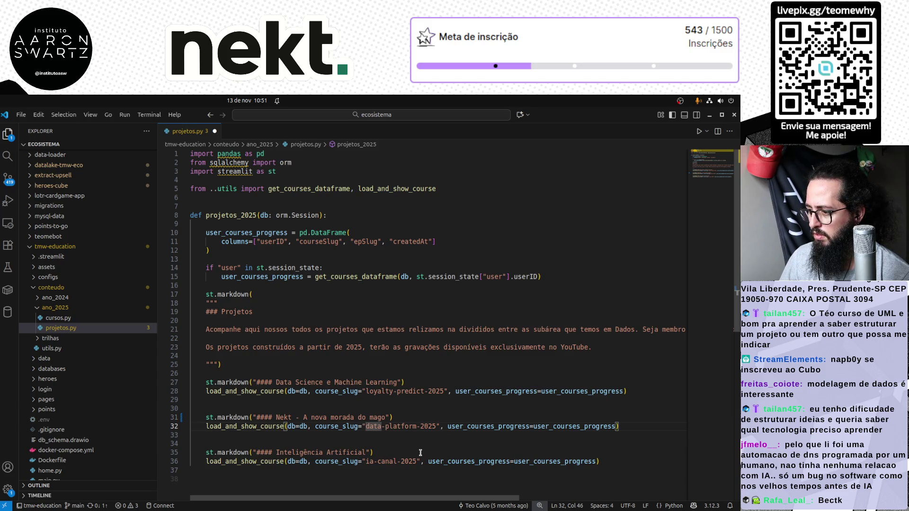
pyautogui.hotkey('ctrl', 'shift', 'Right')
pyautogui.hotkey('ctrl', 'shift', 'Right')
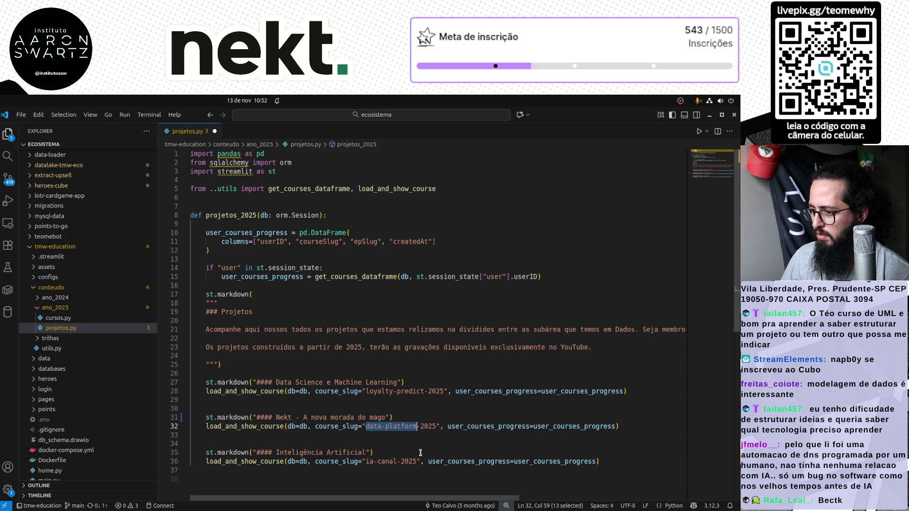
pyautogui.press('Left')
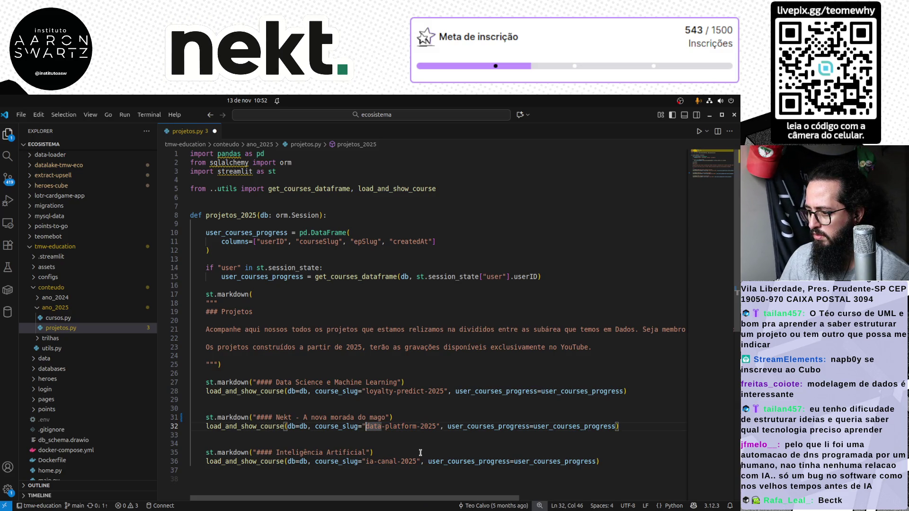
pyautogui.press('Right')
pyautogui.press('Right')
pyautogui.press('Right')
pyautogui.hotkey('ctrl', 's')
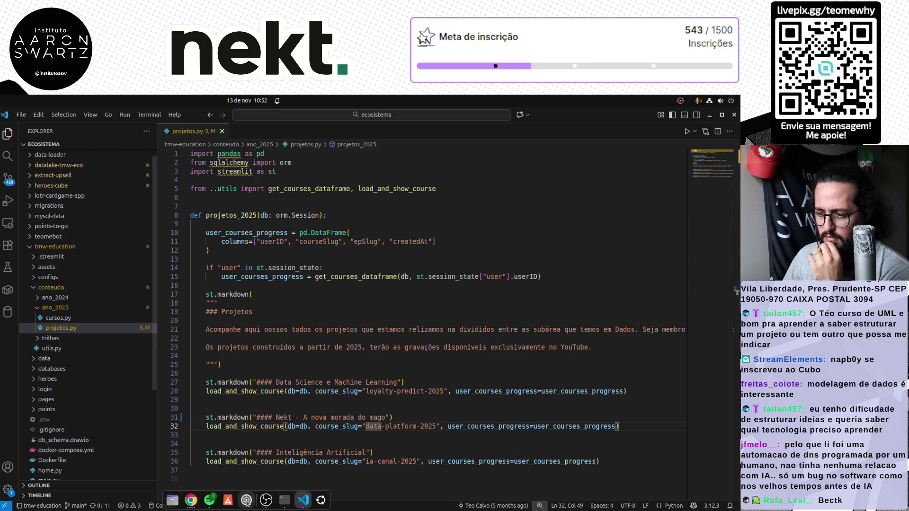
pyautogui.click(191, 500)
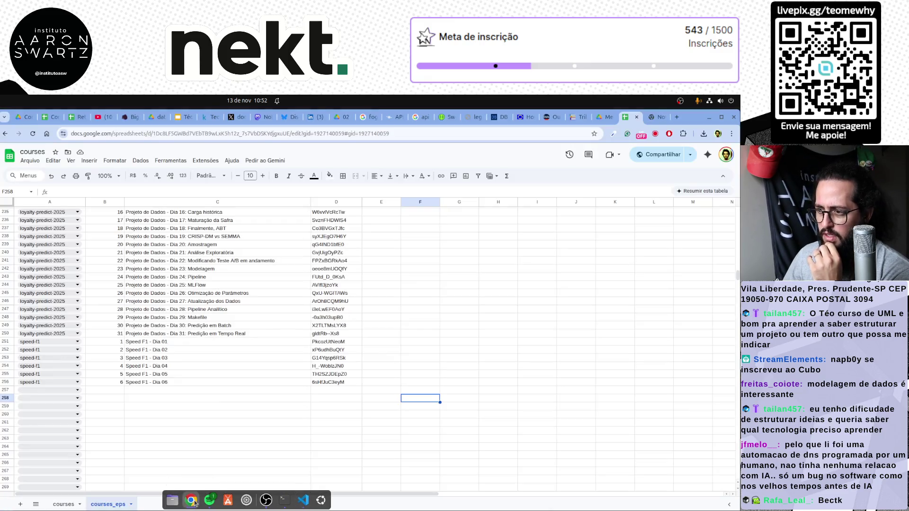
# On the courses sheet, read the B8 and C8 data-platform-2025 entries, then begin retyping B8 as 'Nekt: Nova morada'
pyautogui.click(61, 505)
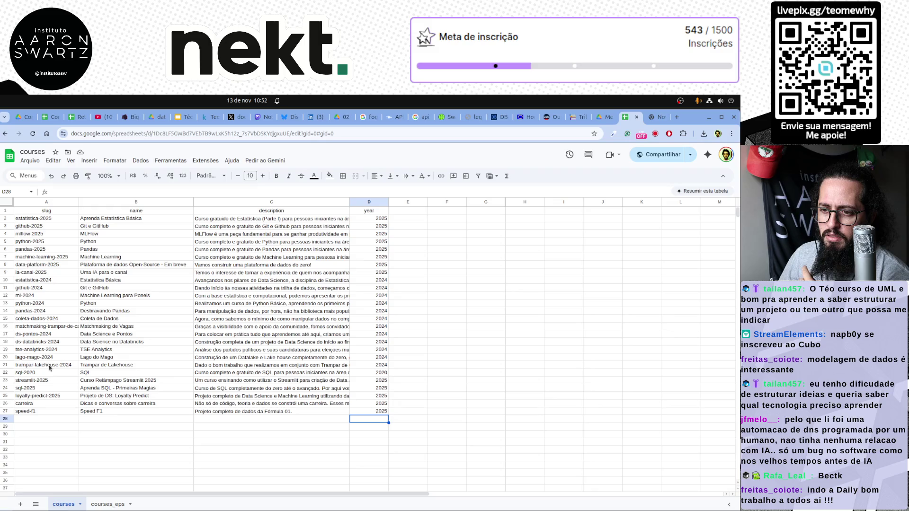
pyautogui.click(51, 267)
pyautogui.click(133, 267)
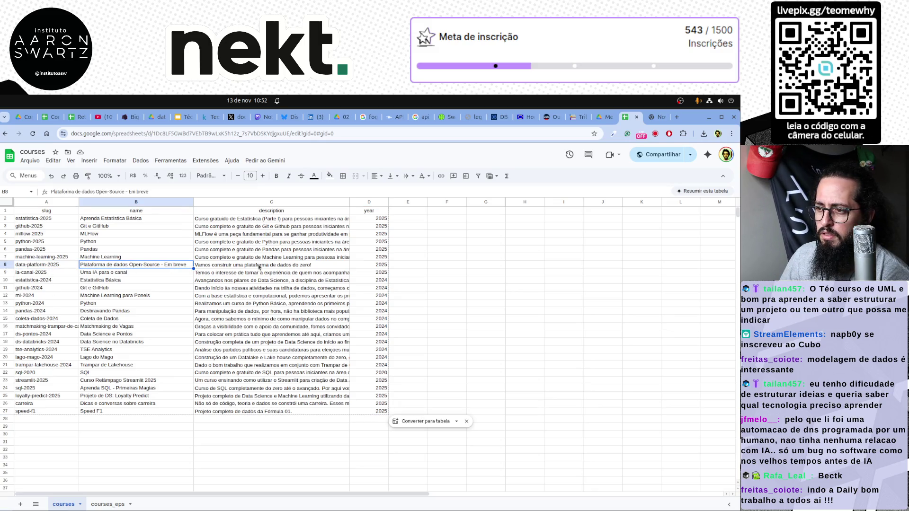
pyautogui.click(258, 267)
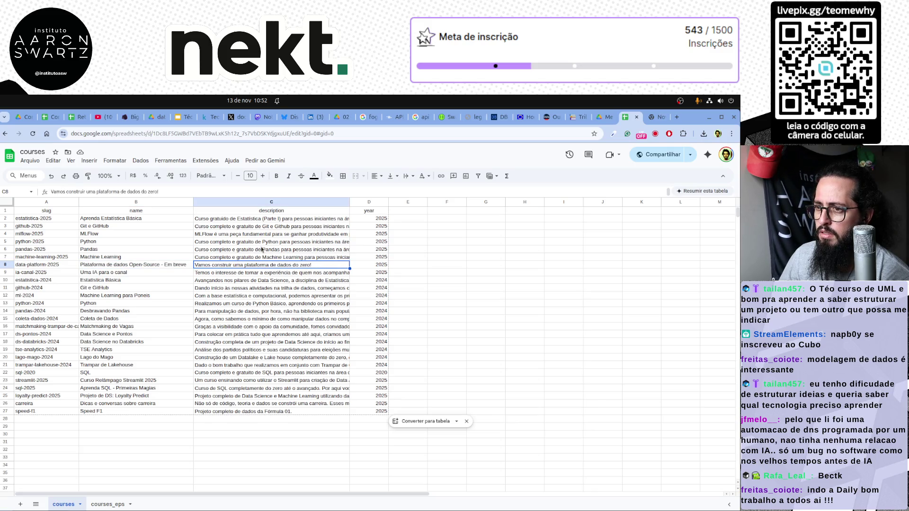
pyautogui.moveTo(274, 196); pyautogui.dragTo(271, 339)
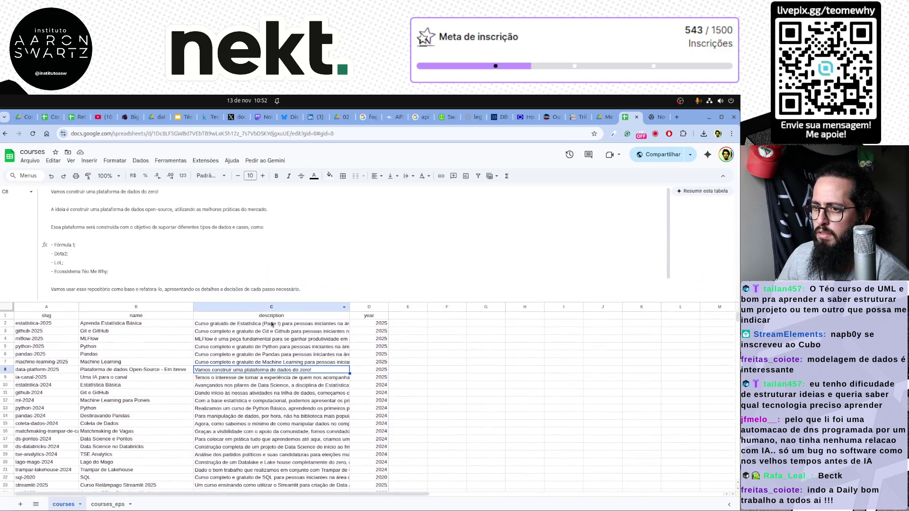
pyautogui.scroll(-1, 223, 284)
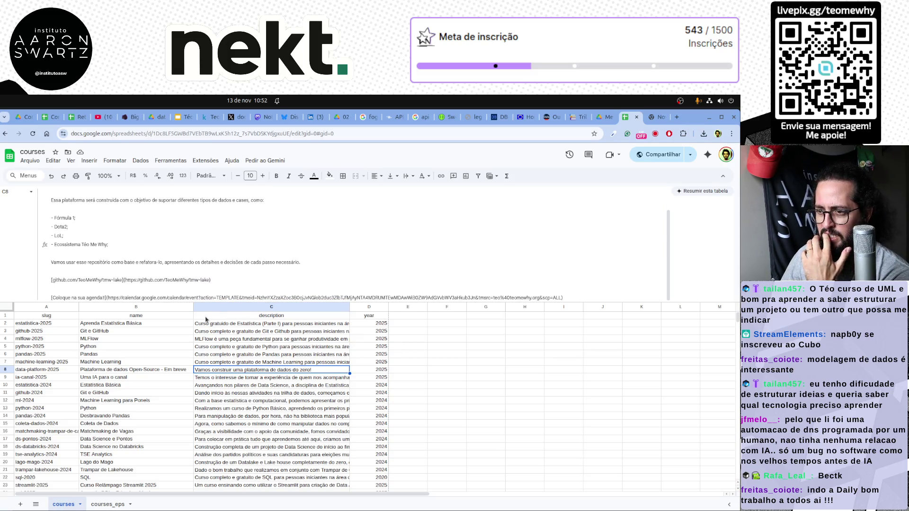
pyautogui.click(161, 373)
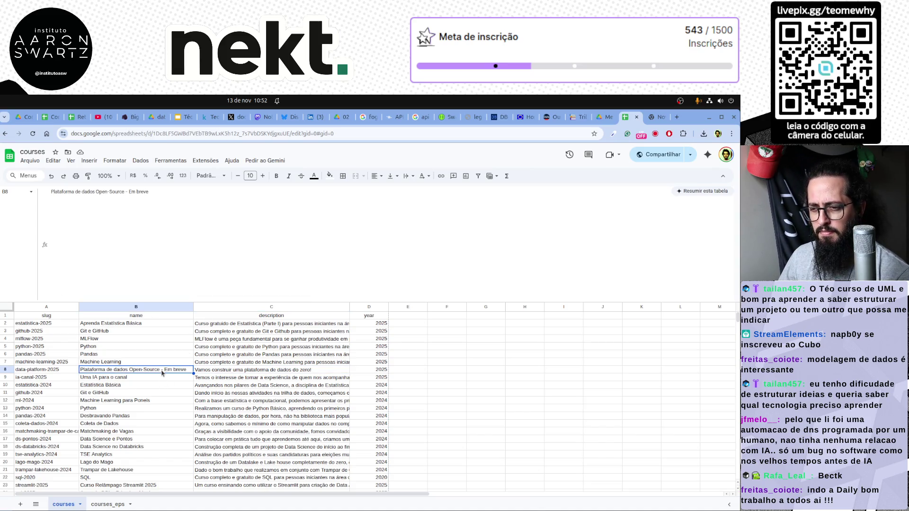
pyautogui.write('Nekt:')
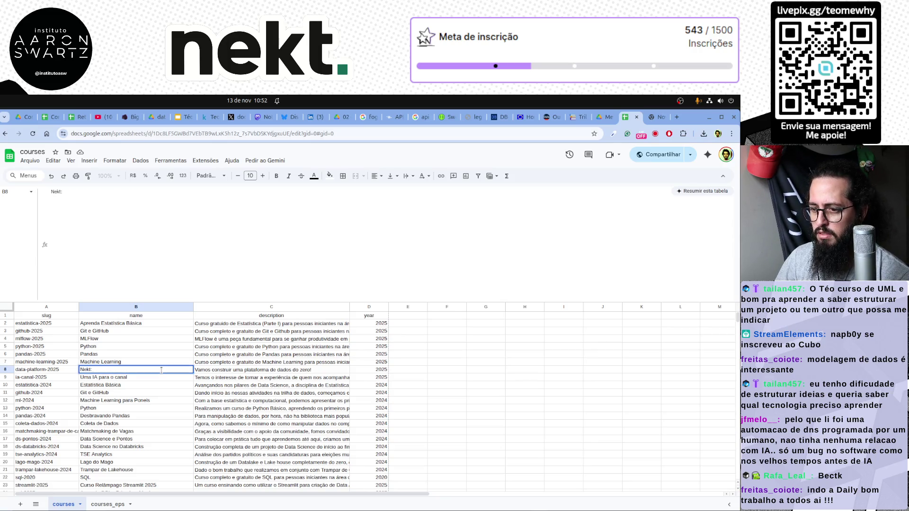
pyautogui.write(' Nova morada')
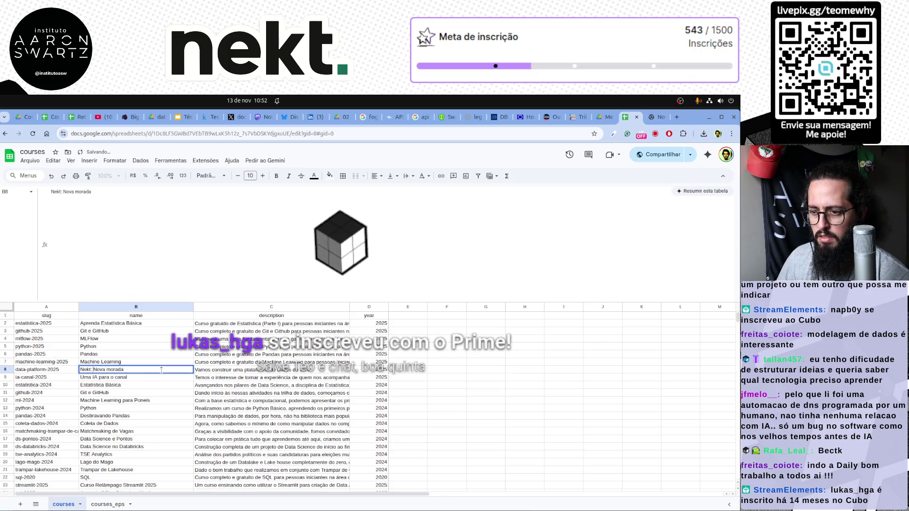
# Reword cell B8 to 'Nekt: a nova morada do mago' and commit it
pyautogui.hotkey('ctrl', 'Left')
pyautogui.hotkey('ctrl', 'Left')
pyautogui.press('Delete')
pyautogui.write('a n')
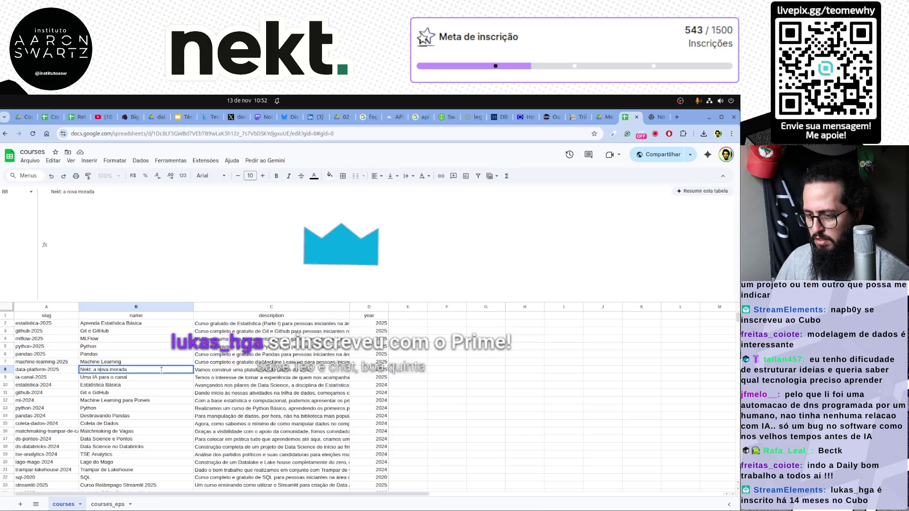
pyautogui.press('End')
pyautogui.write('do ')
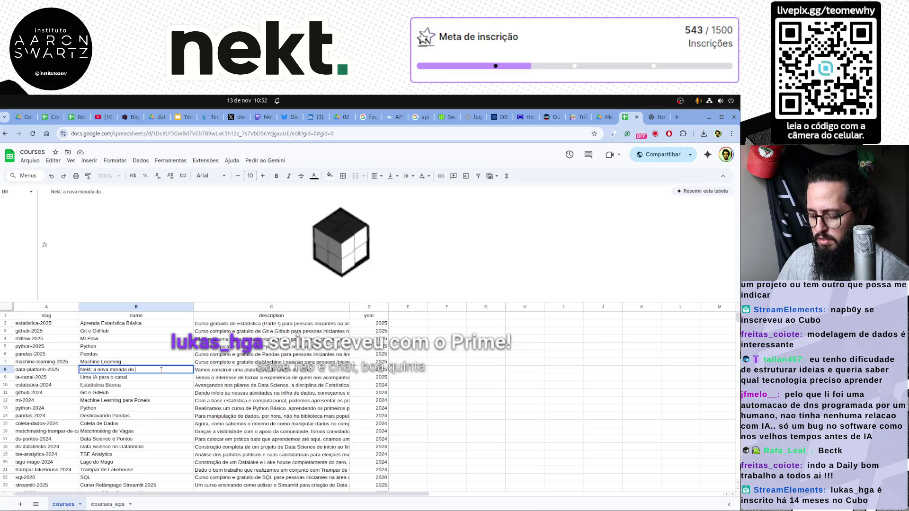
pyautogui.write('mago')
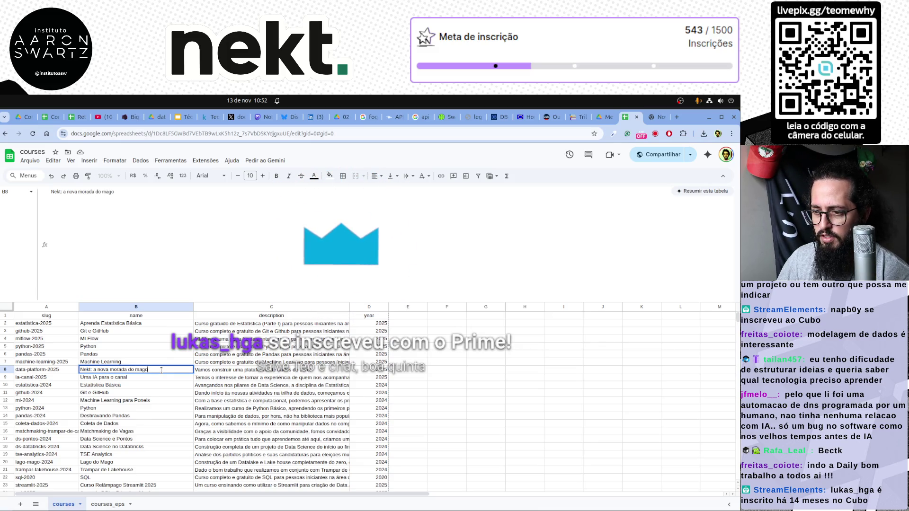
pyautogui.press('Tab')
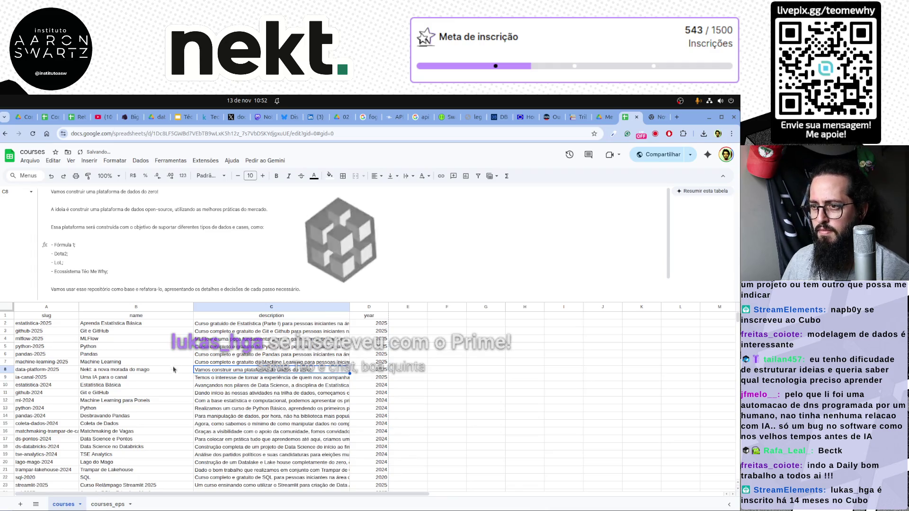
pyautogui.click(185, 252)
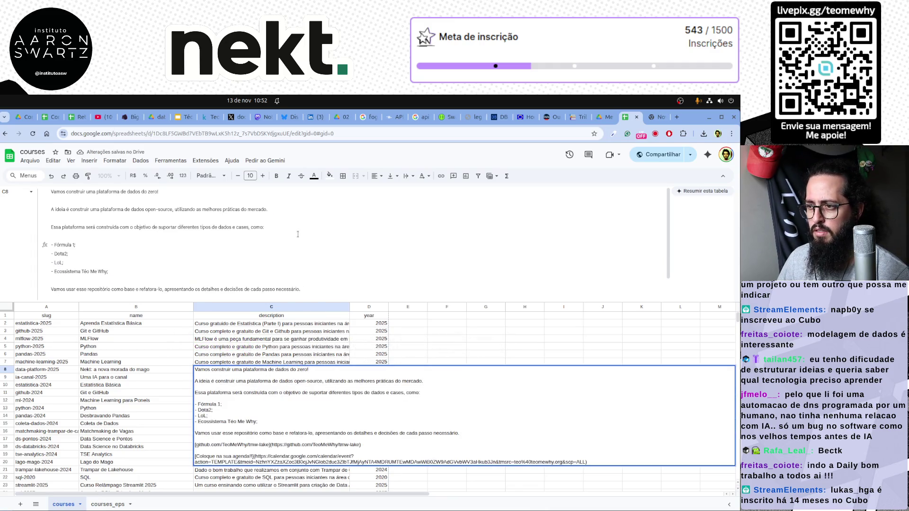
# Replace C8's opening line with 'Estamos mudando de ambiente!! Todo nosso ecossistema analítico está de casa nova!'
pyautogui.moveTo(297, 234); pyautogui.dragTo(43, 183)
pyautogui.write('V')
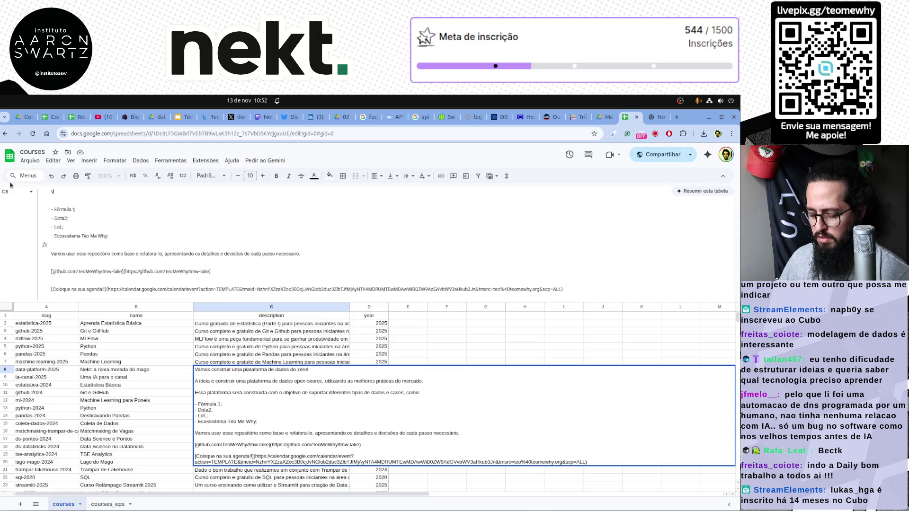
pyautogui.write('amos construit u')
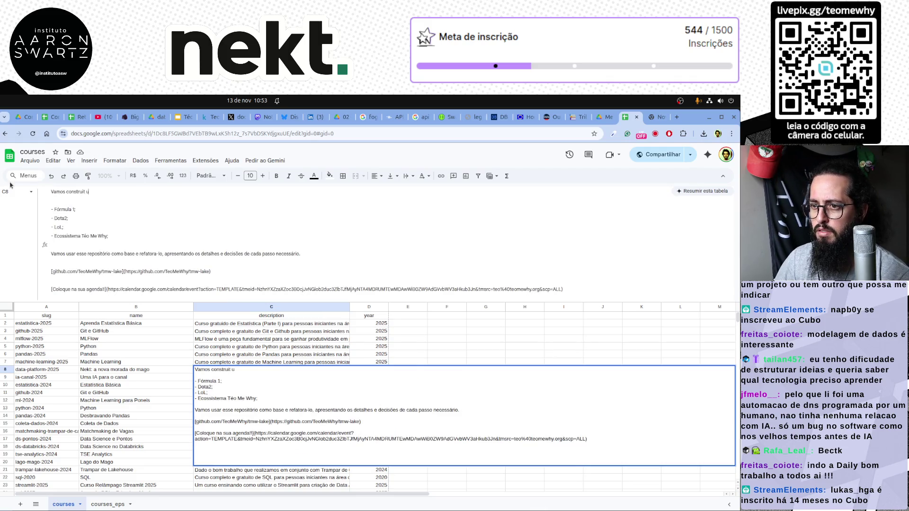
pyautogui.write('r um')
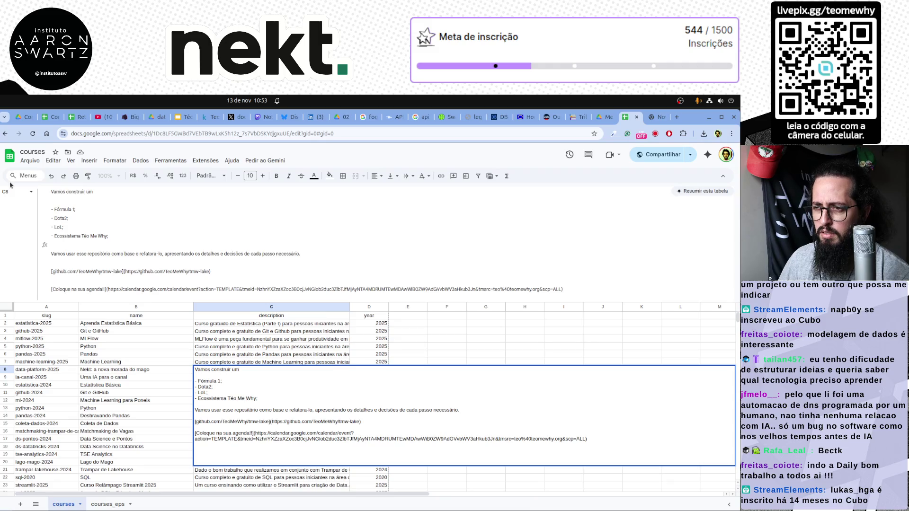
pyautogui.hotkey('shift', 'Home')
pyautogui.write('Estamos')
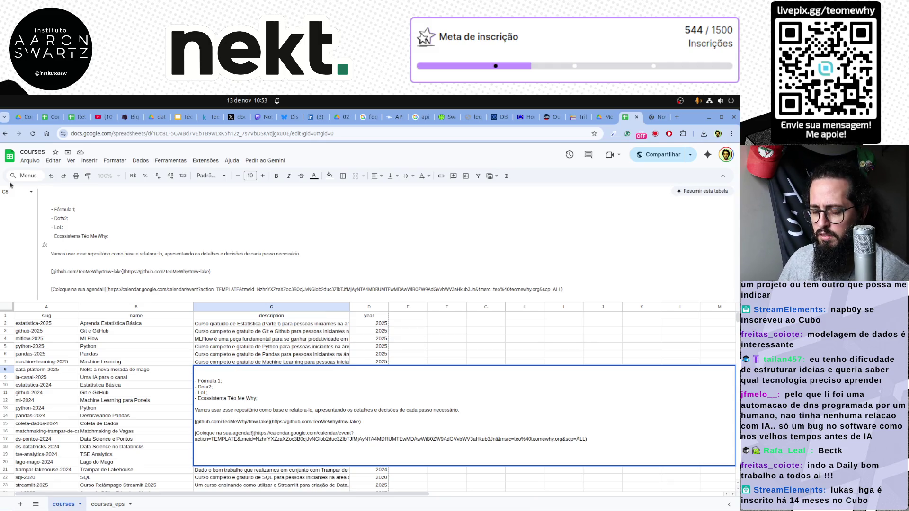
pyautogui.write(' mudando de mo')
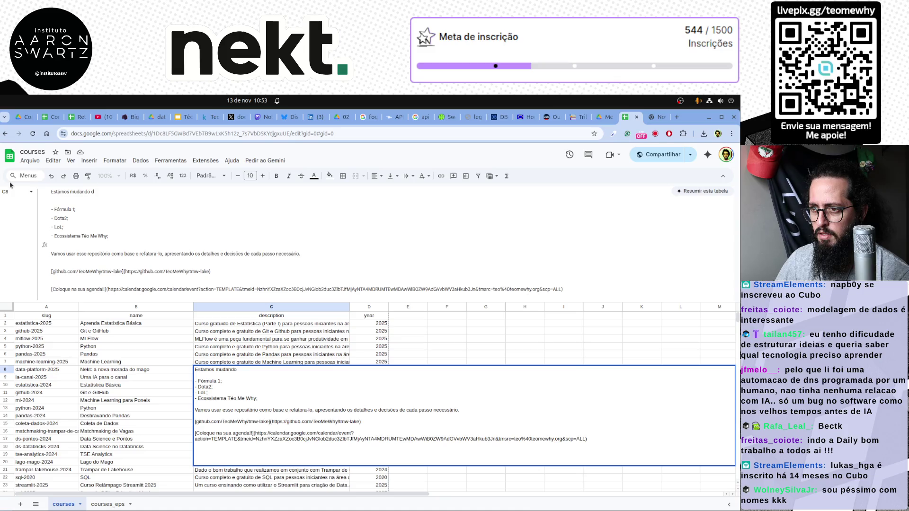
pyautogui.press('BackSpace')
pyautogui.write('ambiente')
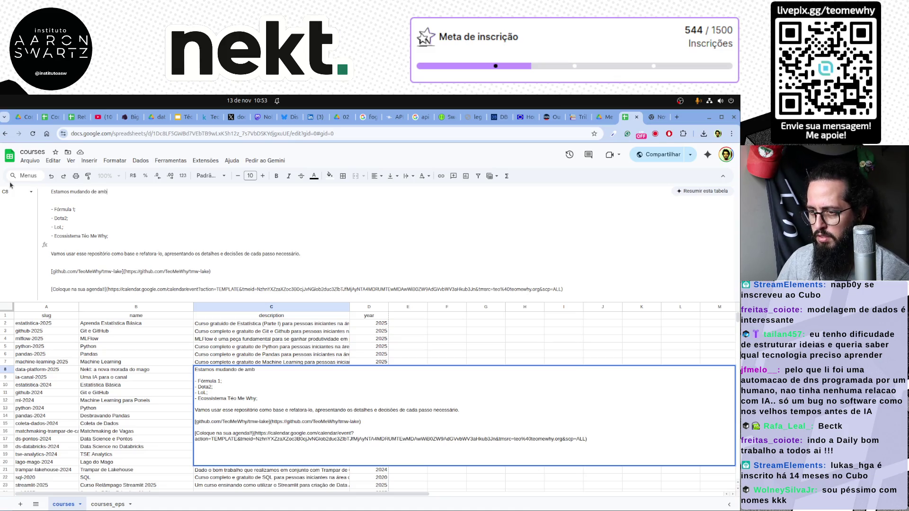
pyautogui.write('!! T')
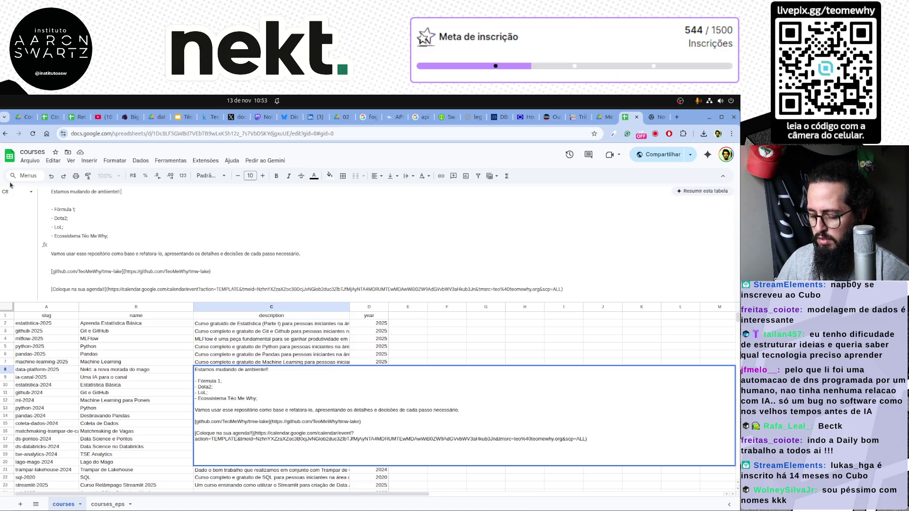
pyautogui.write('odo nosso ecossist')
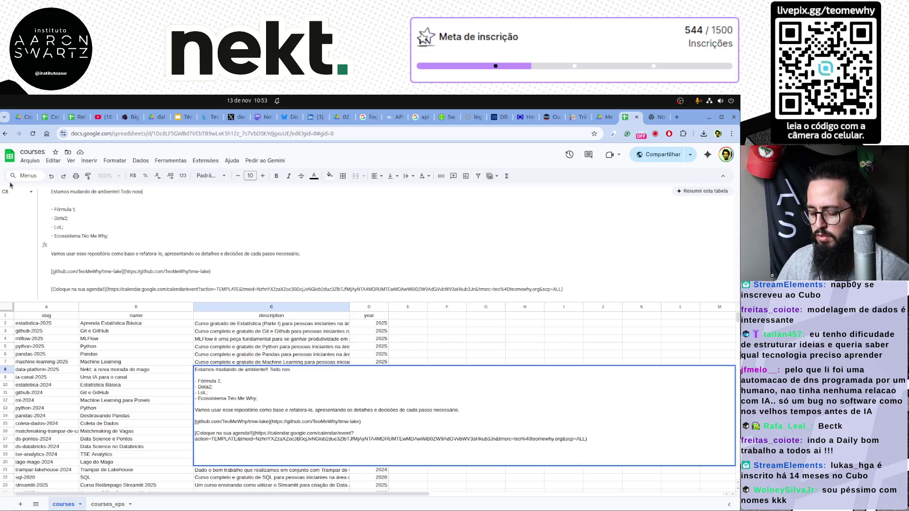
pyautogui.write('ema analít')
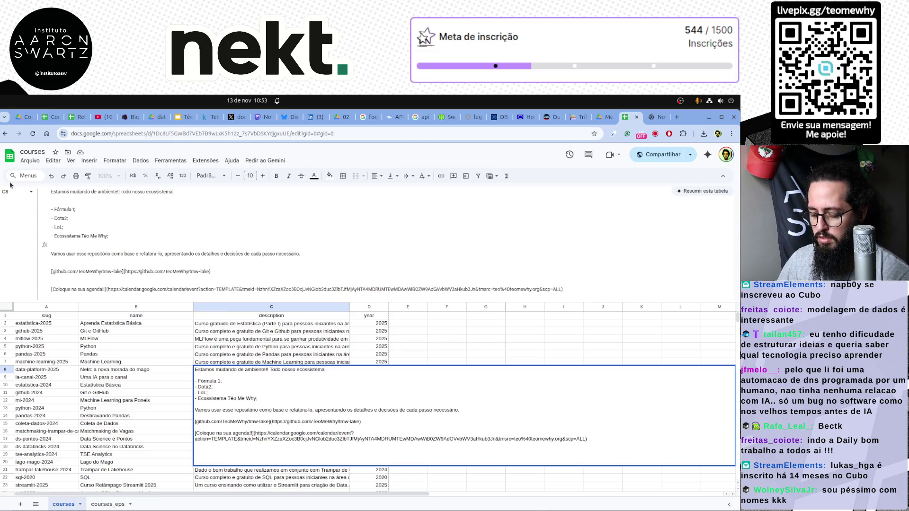
pyautogui.write('ico está')
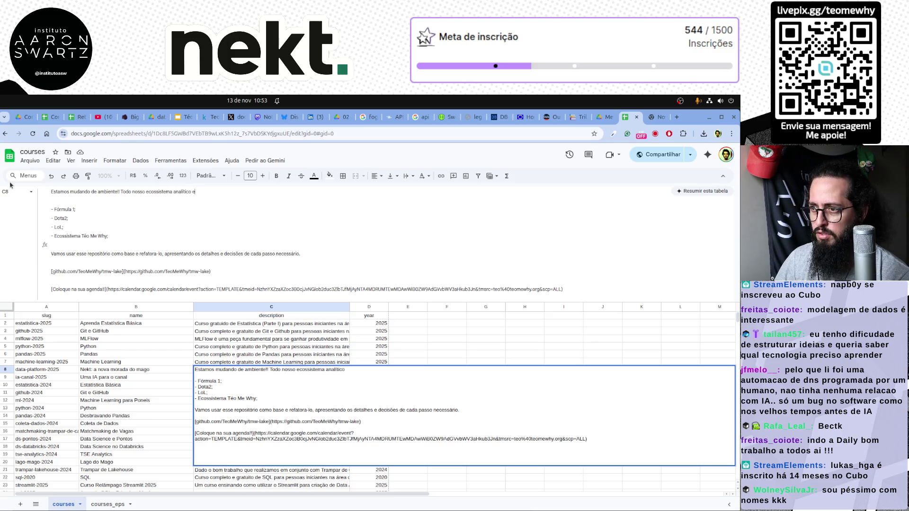
pyautogui.write(' de casa nova!')
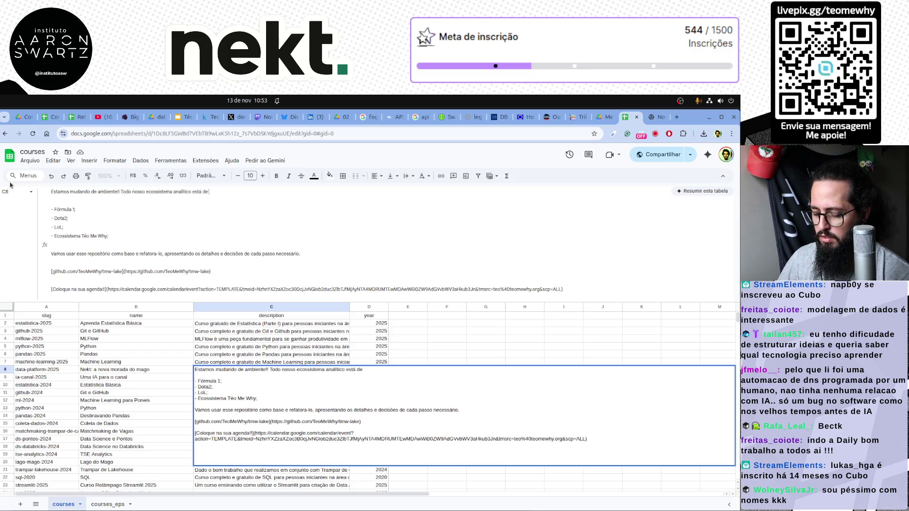
pyautogui.hotkey('shift', 'Return')
pyautogui.press('Return')
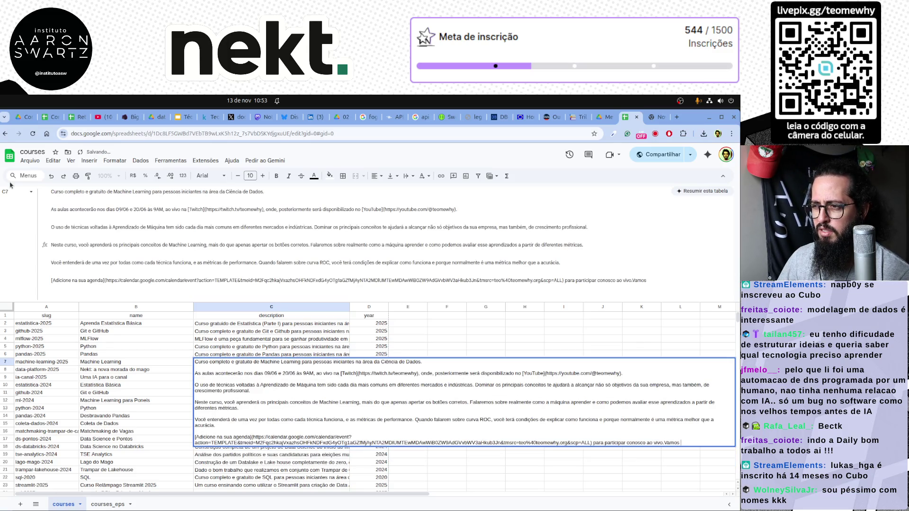
pyautogui.press('Escape')
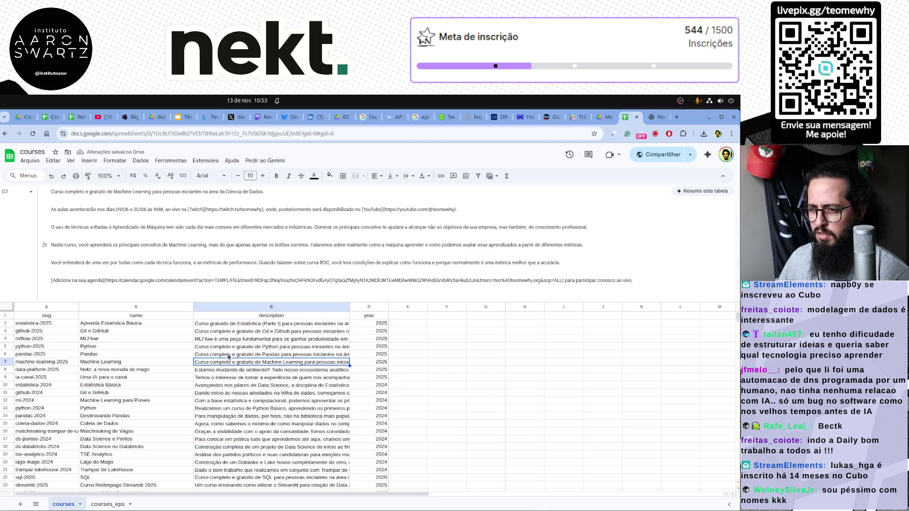
pyautogui.click(52, 363)
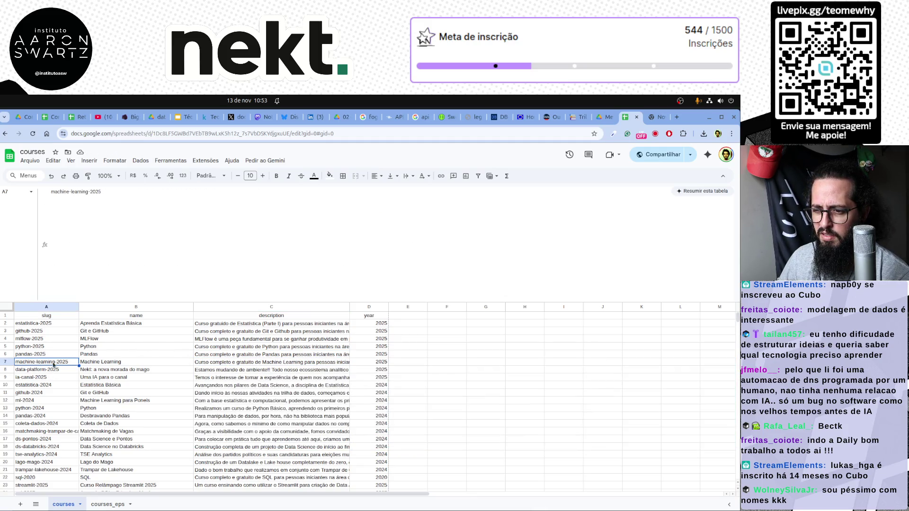
# Append 'Vamos conhecer a Nekt!' to the end of C8's opening line
pyautogui.click(273, 363)
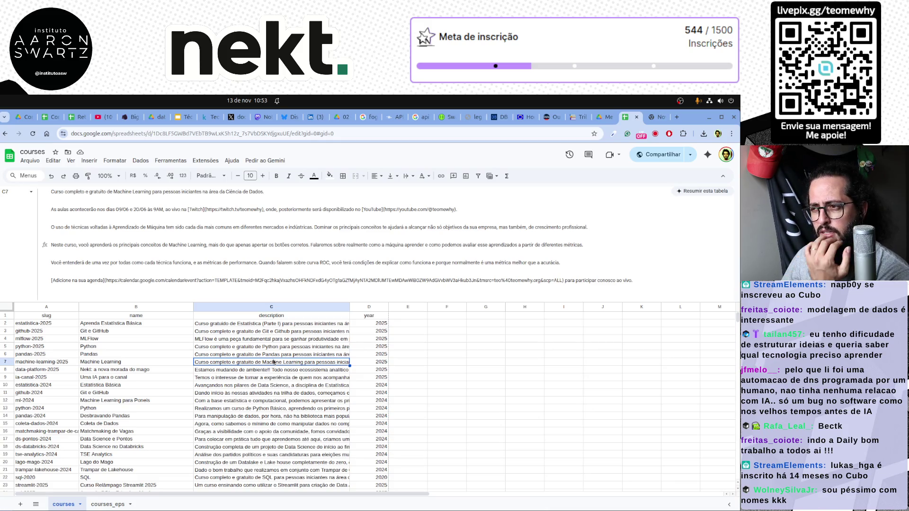
pyautogui.click(238, 372)
pyautogui.click(125, 204)
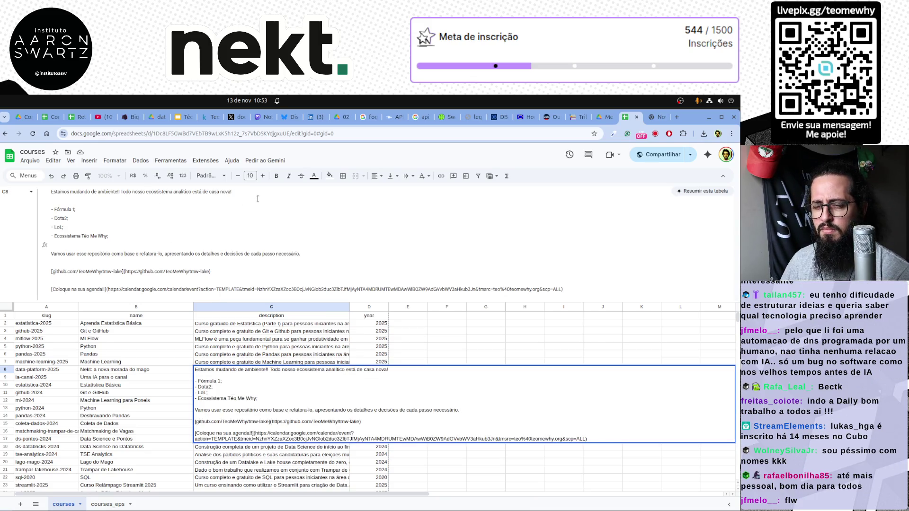
pyautogui.hotkey('ctrl', 'Return')
pyautogui.hotkey('ctrl', 'Return')
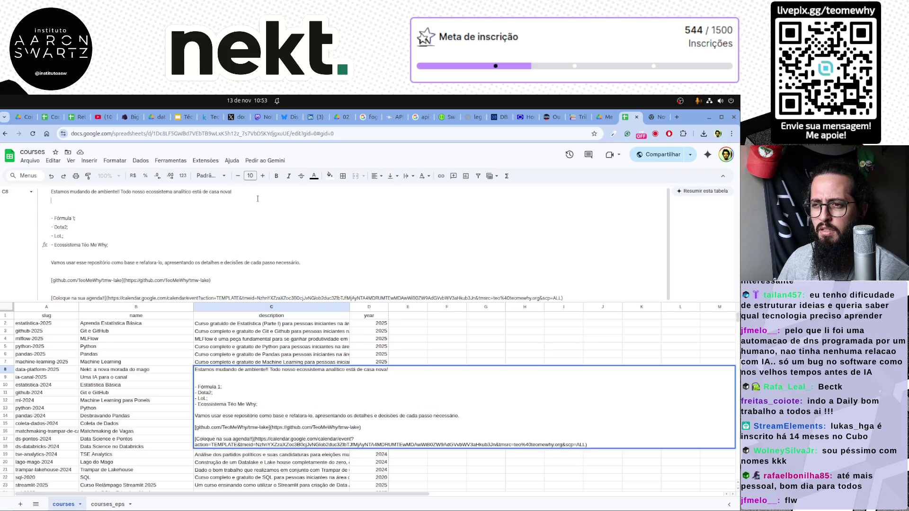
pyautogui.write('tod')
pyautogui.press('BackSpace')
pyautogui.press('BackSpace')
pyautogui.press('BackSpace')
pyautogui.write('Vamos co')
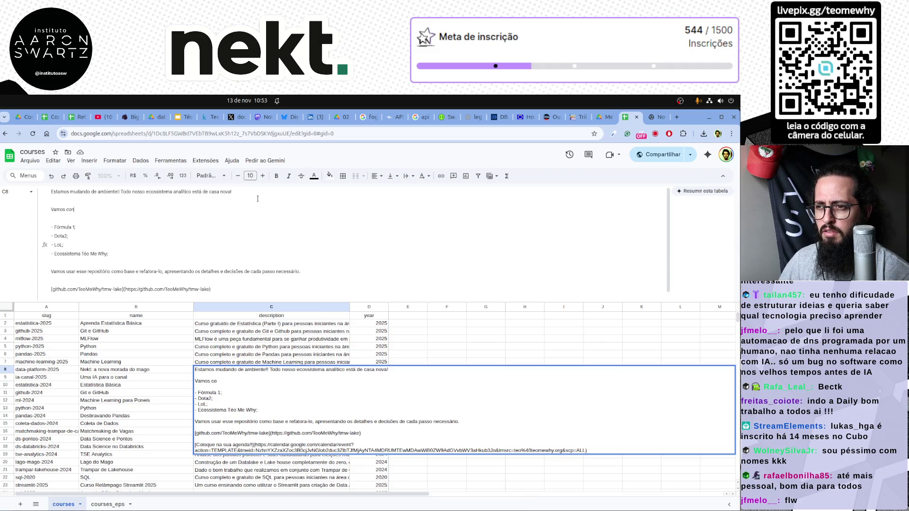
pyautogui.write('nhecer a Nekt! A')
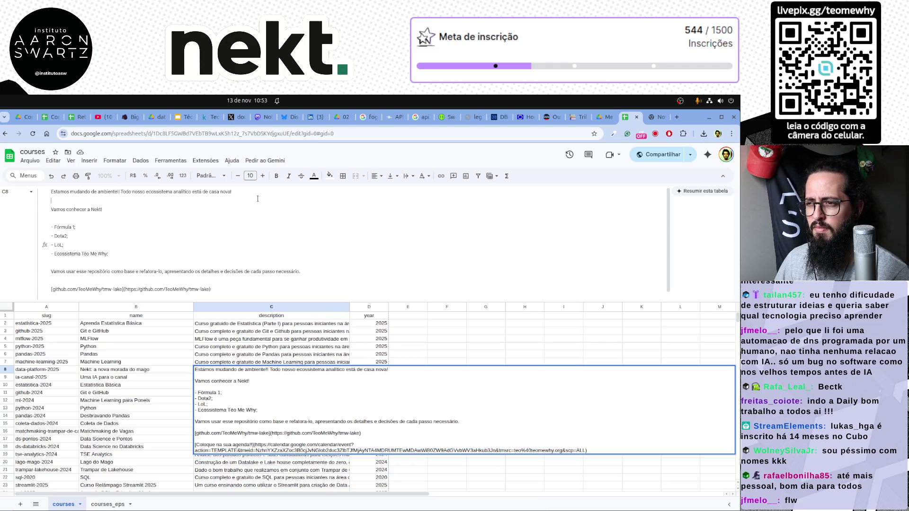
pyautogui.press('BackSpace')
pyautogui.press('Delete')
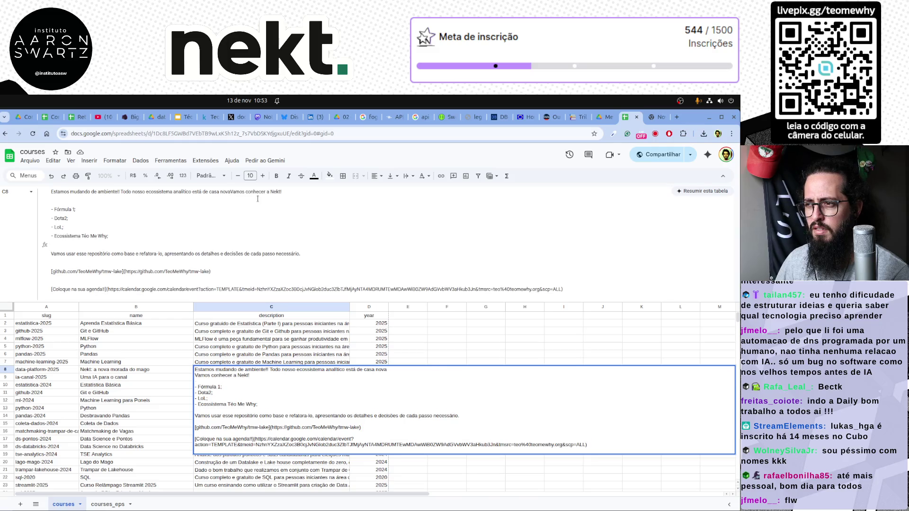
pyautogui.write('! Vamos conhecer a Nekt!')
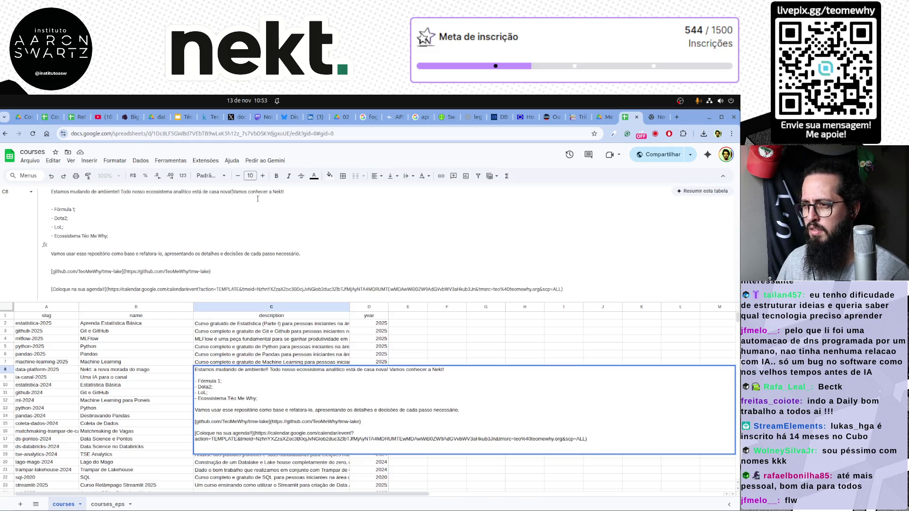
pyautogui.press('BackSpace')
pyautogui.press('BackSpace')
pyautogui.press('BackSpace')
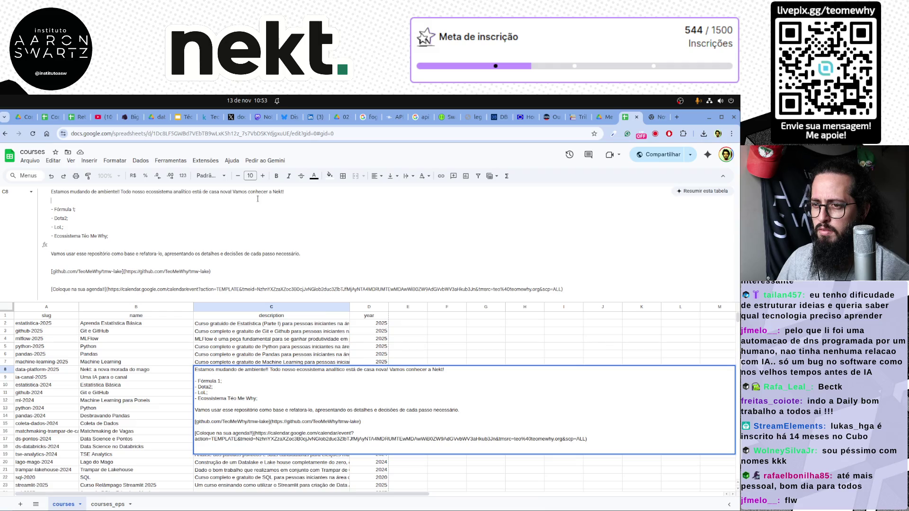
pyautogui.hotkey('shift', 'Return')
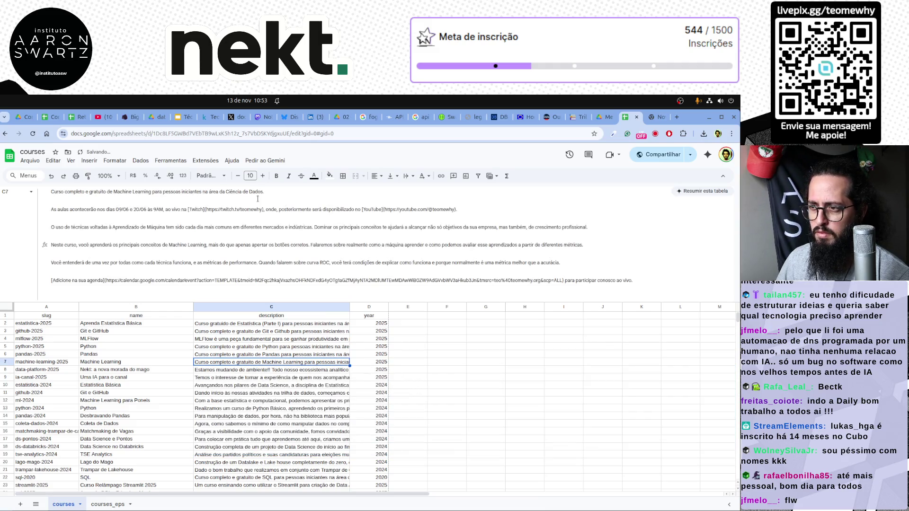
# Insert a blank line after the opening line of the C8 description
pyautogui.press('Down')
pyautogui.press('Return')
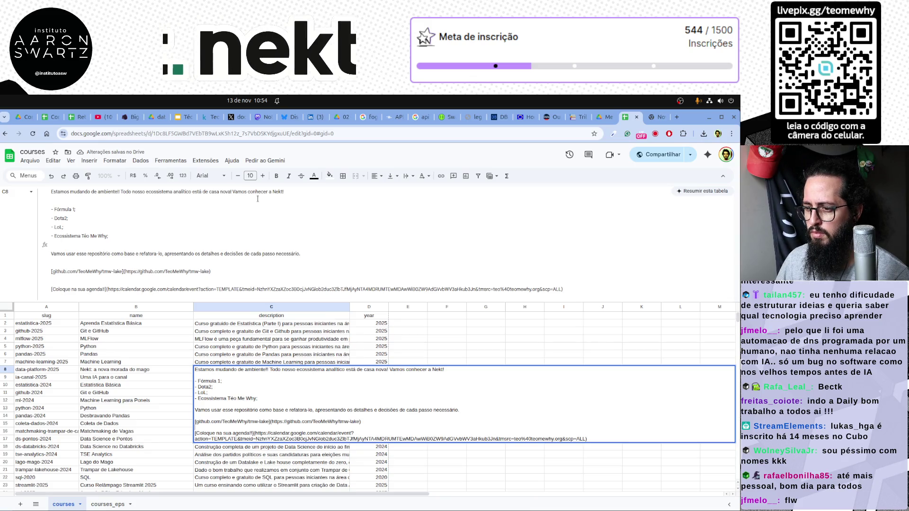
pyautogui.click(258, 199)
pyautogui.hotkey('alt', 'Return')
pyautogui.hotkey('alt', 'Return')
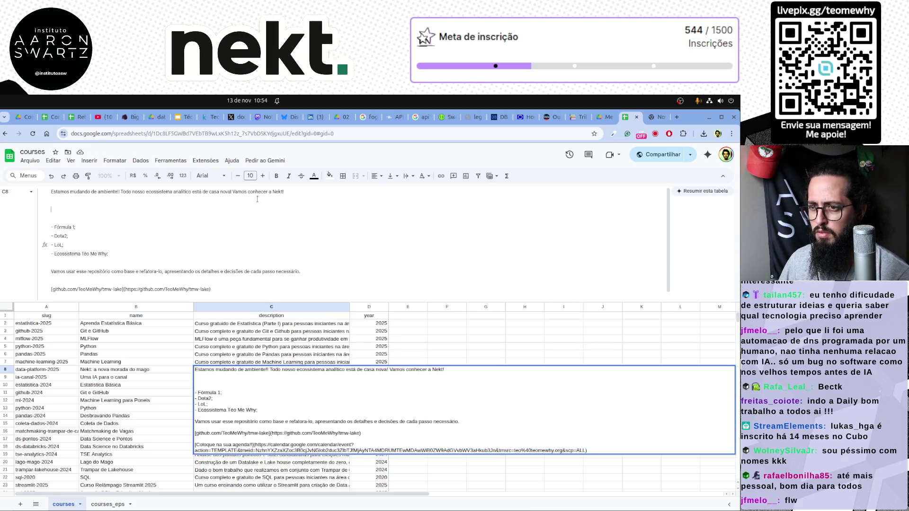
pyautogui.write('Temos')
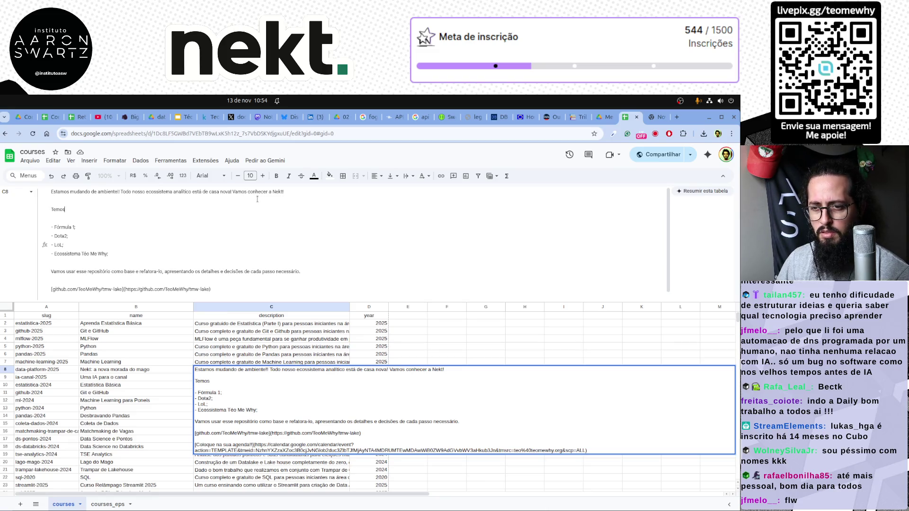
pyautogui.press('BackSpace')
pyautogui.press('BackSpace')
pyautogui.press('BackSpace')
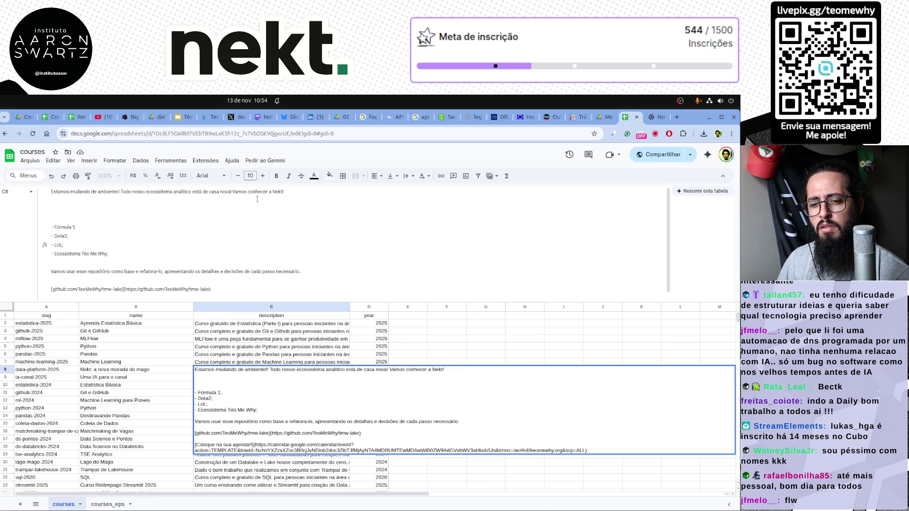
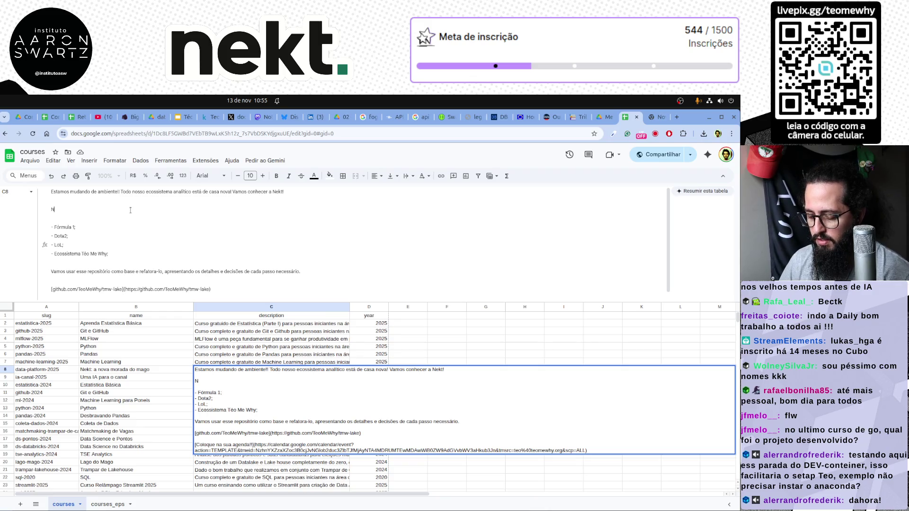
# In C8, write that the first project brings open data into the platform, consuming it as parquet
pyautogui.press('BackSpace')
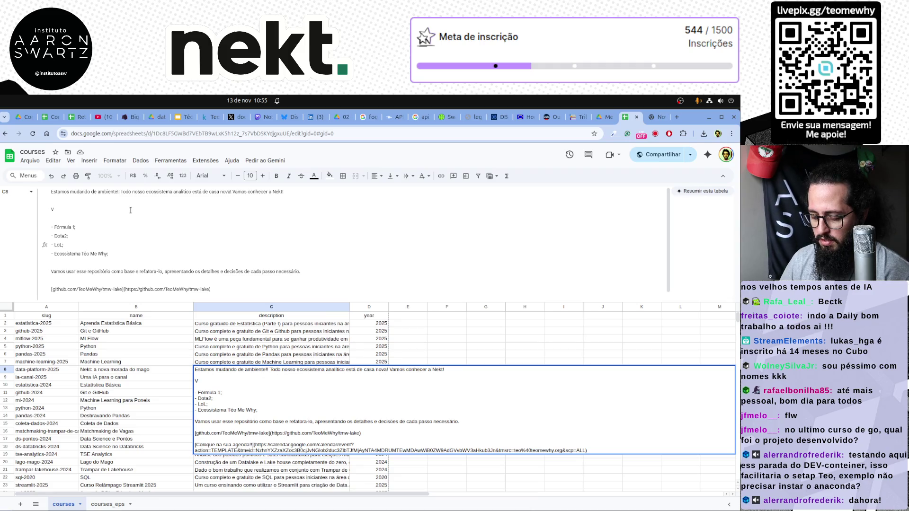
pyautogui.write('primeiro')
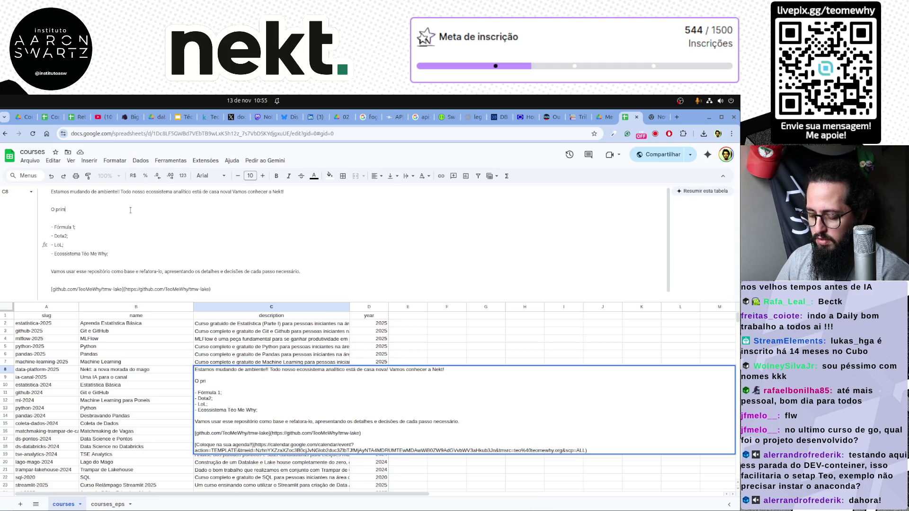
pyautogui.write(' projeto vai ser')
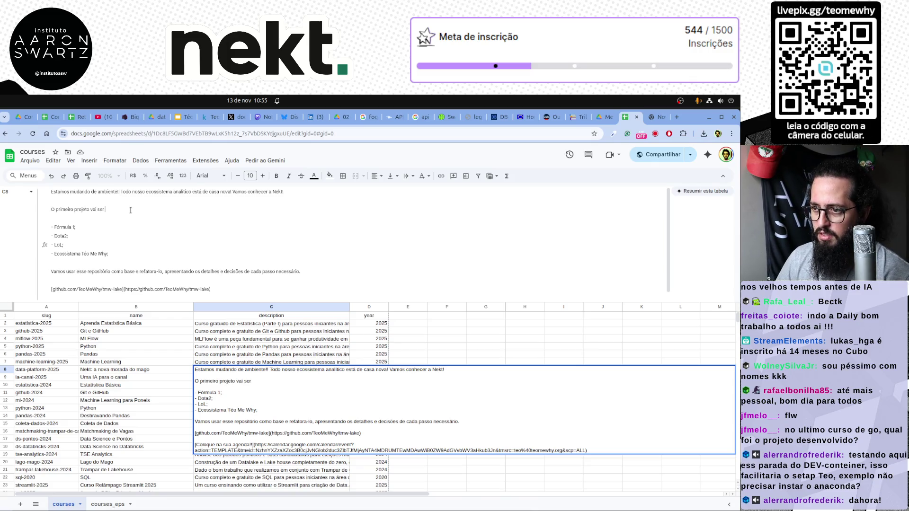
pyautogui.hotkey('ctrl', 'shift', 'Left')
pyautogui.hotkey('ctrl', 'shift', 'Left')
pyautogui.hotkey('ctrl', 'shift', 'Left')
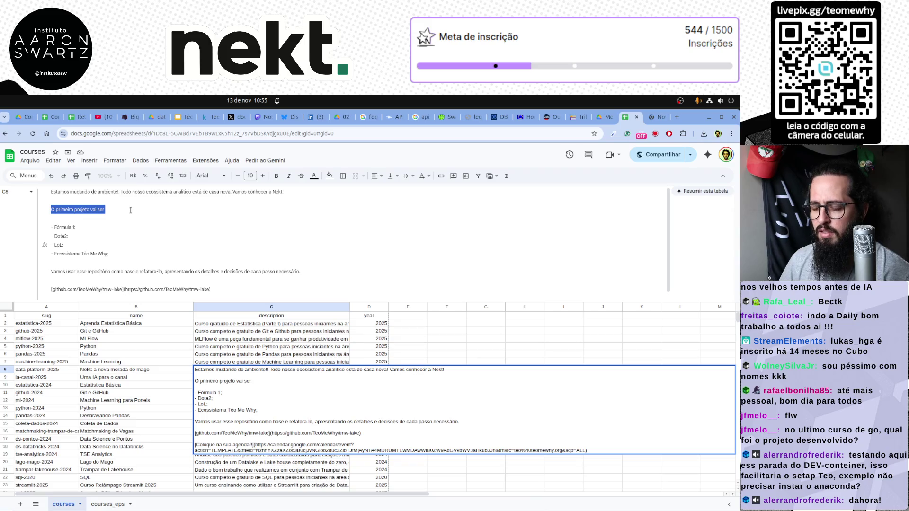
pyautogui.write('Logo no primeiro pr')
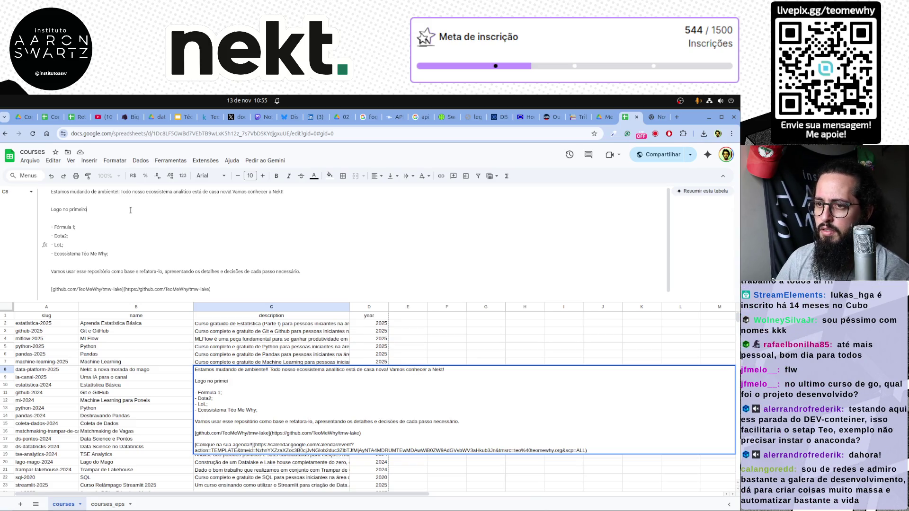
pyautogui.write('ojeto vamos trazer nossos ada')
pyautogui.press('BackSpace')
pyautogui.press('BackSpace')
pyautogui.press('BackSpace')
pyautogui.write('dados do')
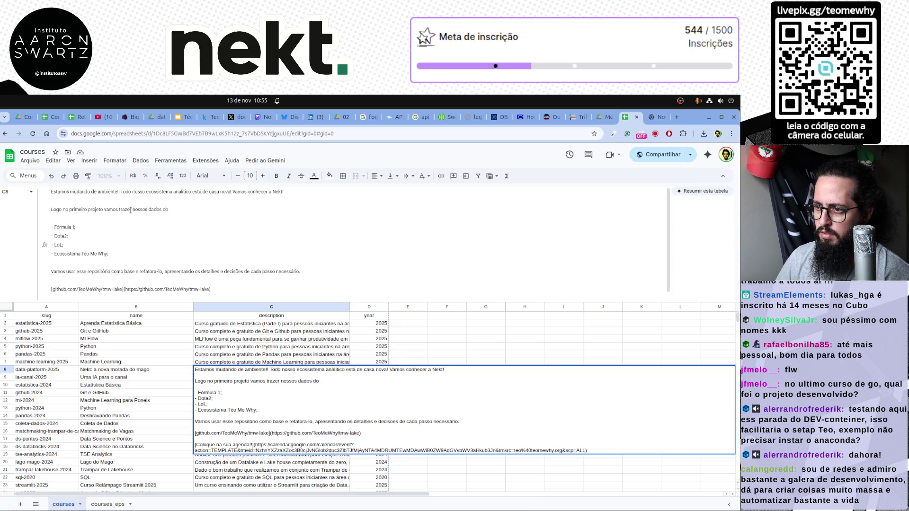
pyautogui.press('BackSpace')
pyautogui.write('abertos para der')
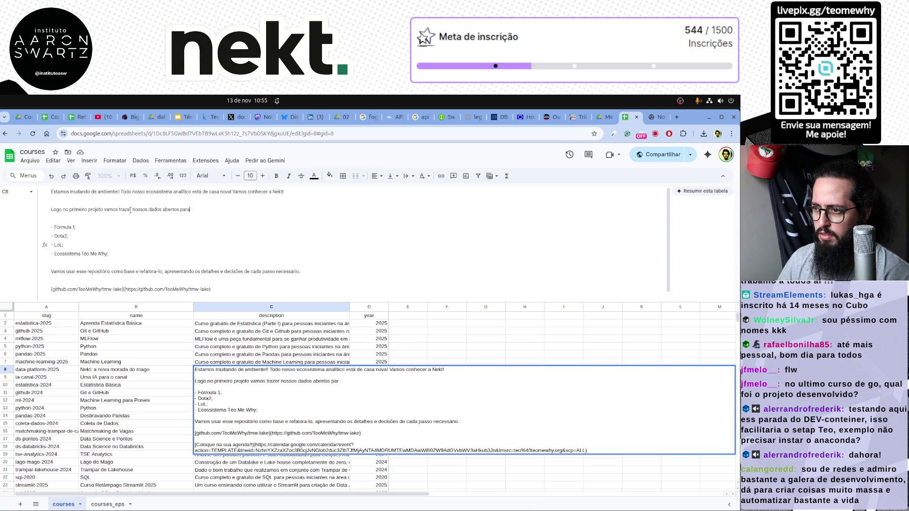
pyautogui.write('tro da plataforma,')
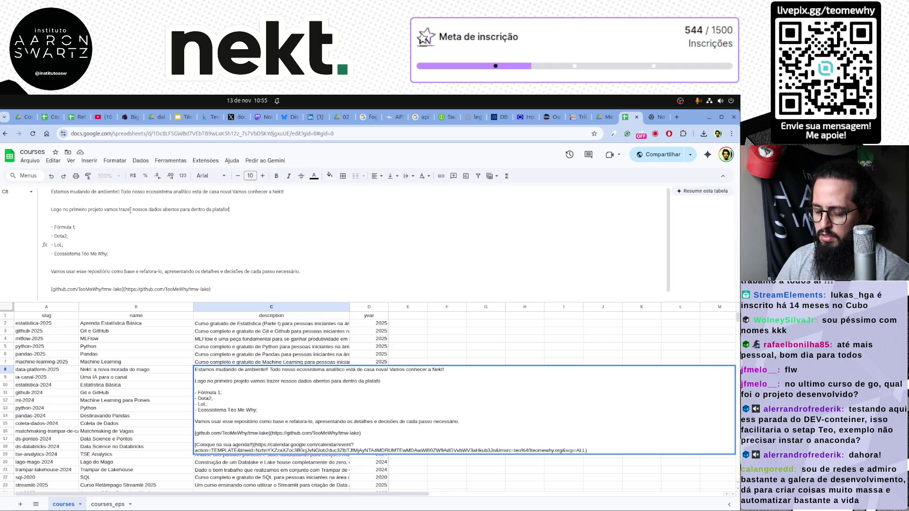
pyautogui.write(' usando')
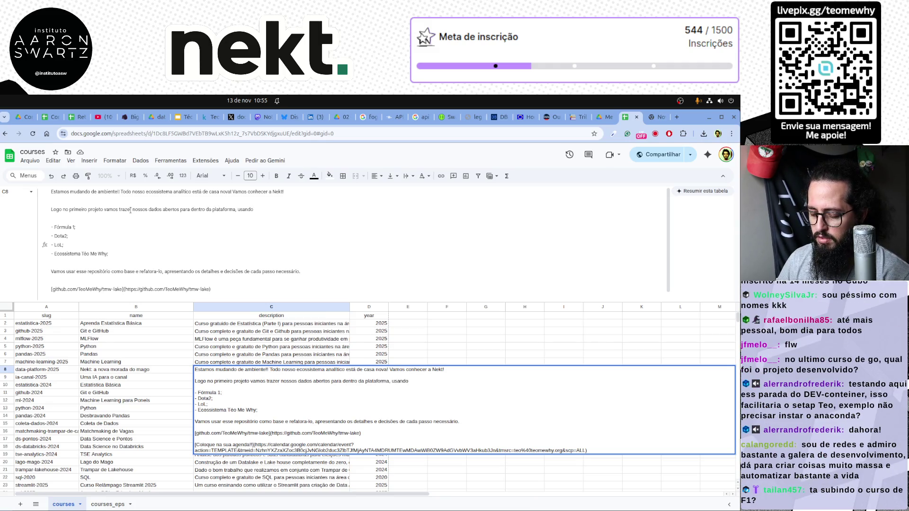
pyautogui.press('BackSpace')
pyautogui.press('BackSpace')
pyautogui.press('BackSpace')
pyautogui.write('consumindo os')
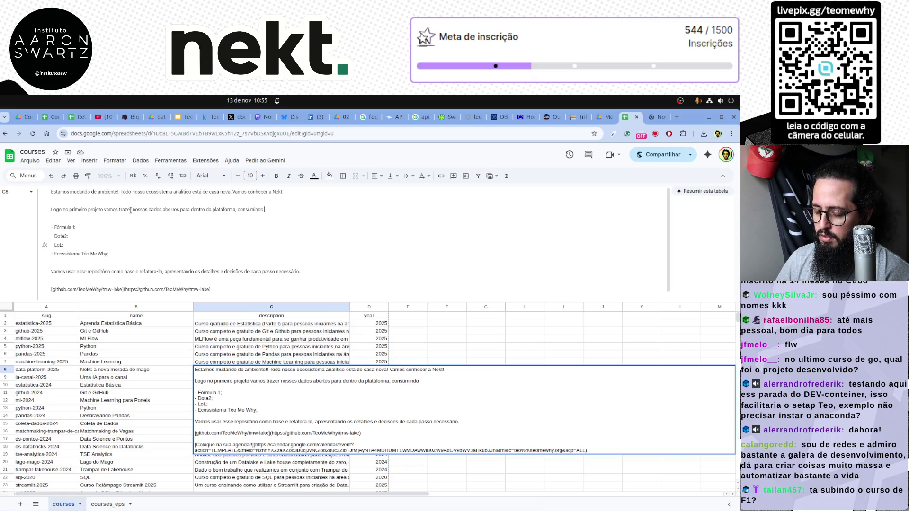
pyautogui.write(' dados em parquet')
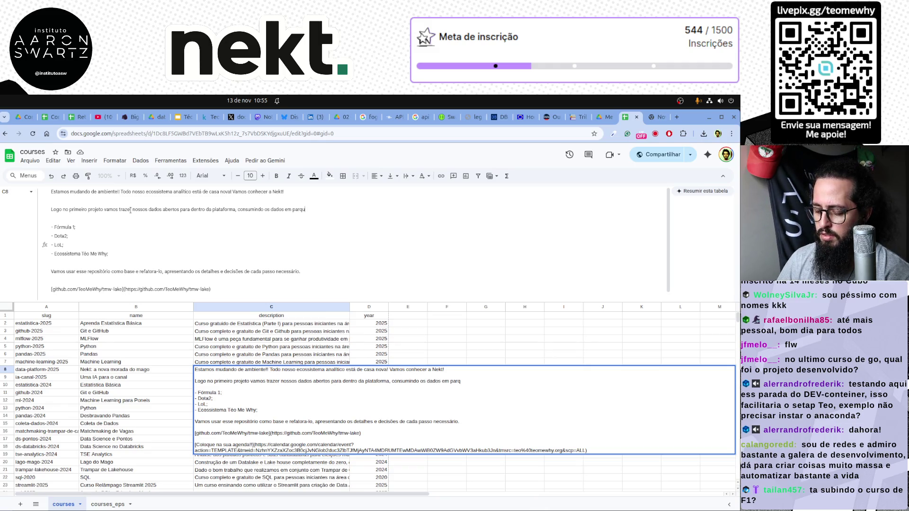
pyautogui.write('.')
# End the sentence with 'de um object storage (S3)' and commit the data-platform-2025 description
pyautogui.press('End')
pyautogui.write('de um object s')
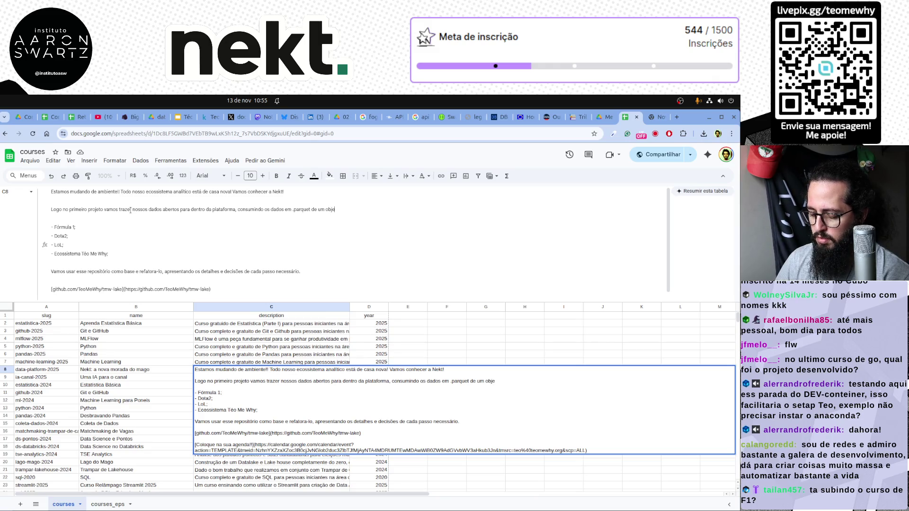
pyautogui.write('torage (S3).')
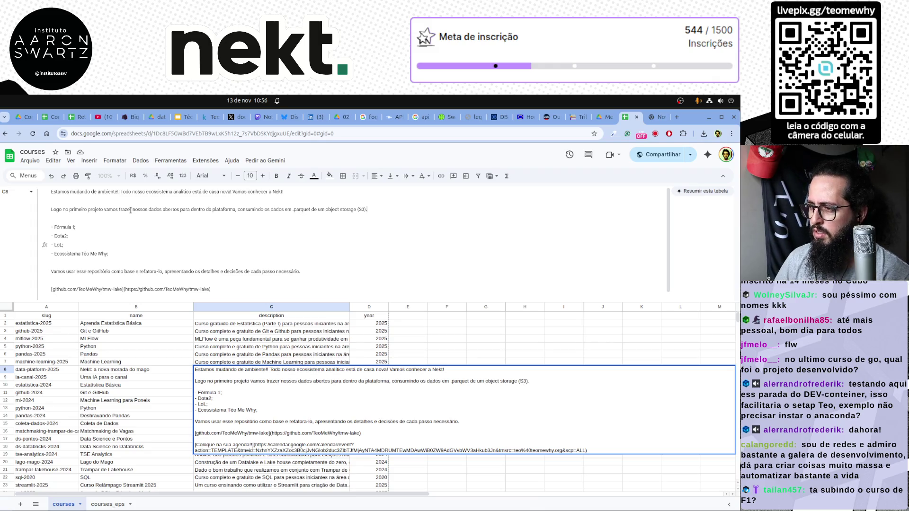
pyautogui.press('Return')
pyautogui.press('Return')
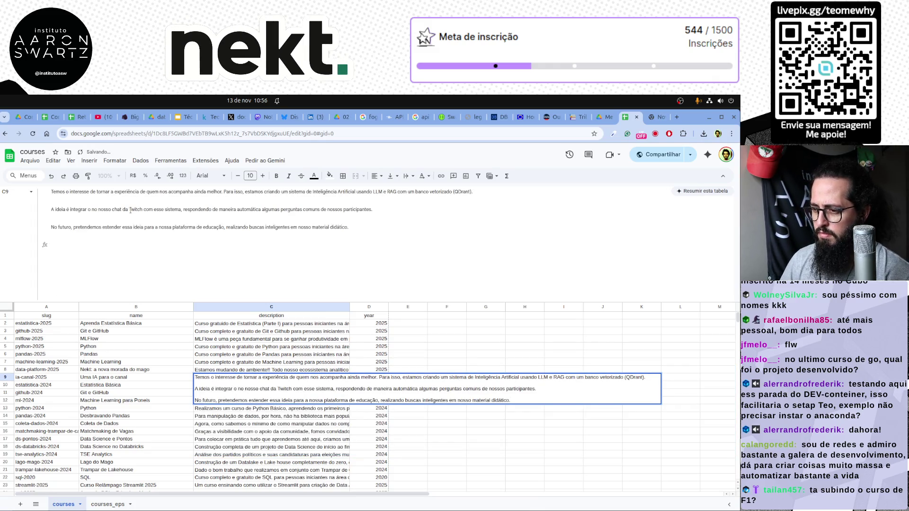
pyautogui.press('Escape')
pyautogui.press('Up')
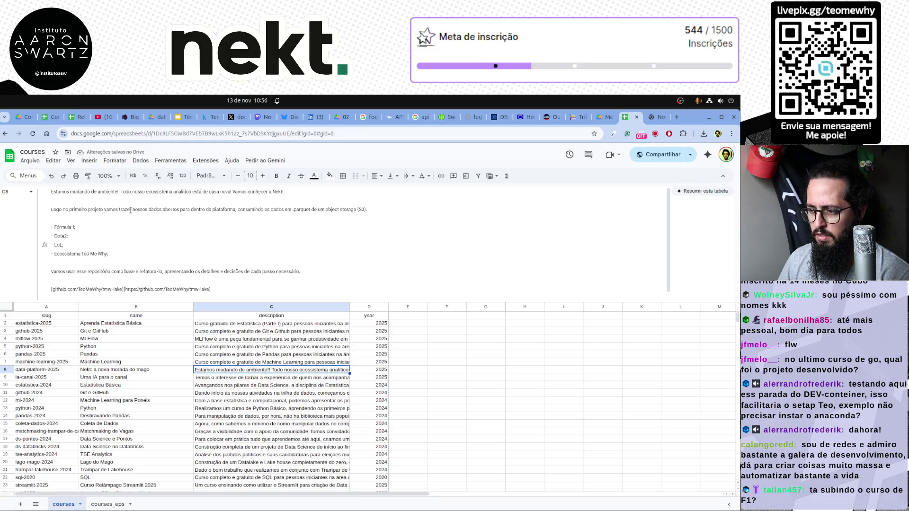
# Add the line 'E temos muitos planos para o futuro' above the list in the C8 description
pyautogui.click(120, 218)
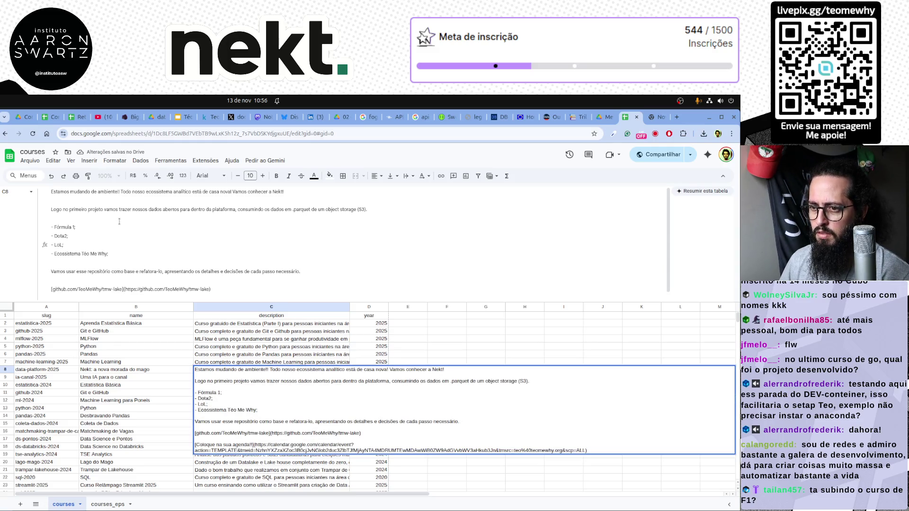
pyautogui.hotkey('ctrl', 'Return')
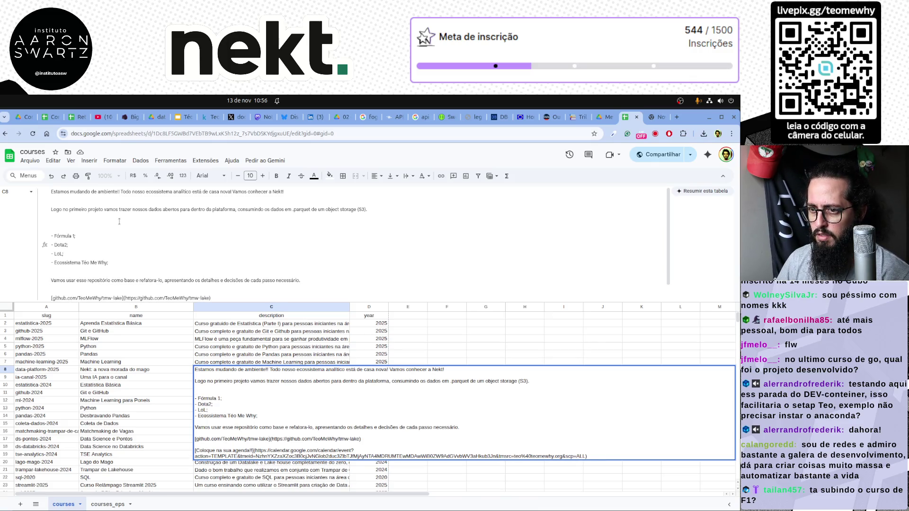
pyautogui.press('BackSpace')
pyautogui.press('BackSpace')
pyautogui.write('E temos muitos p')
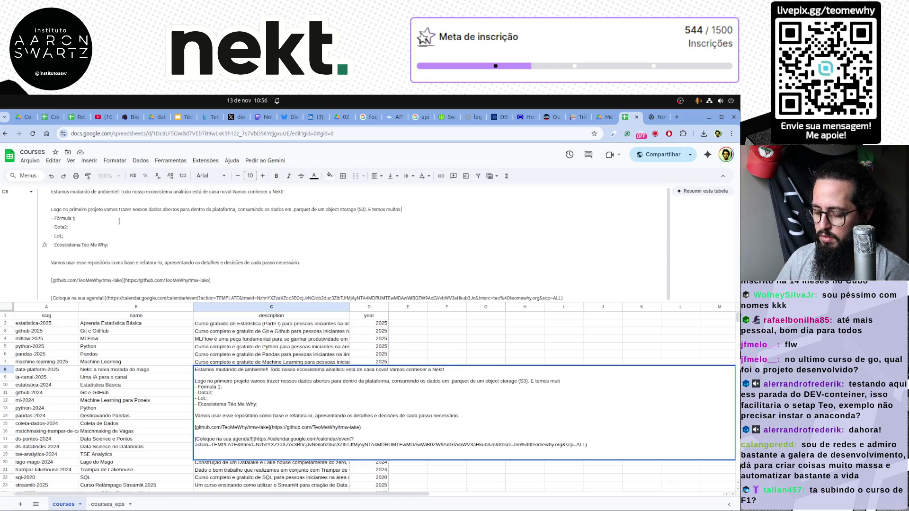
pyautogui.write('lanos')
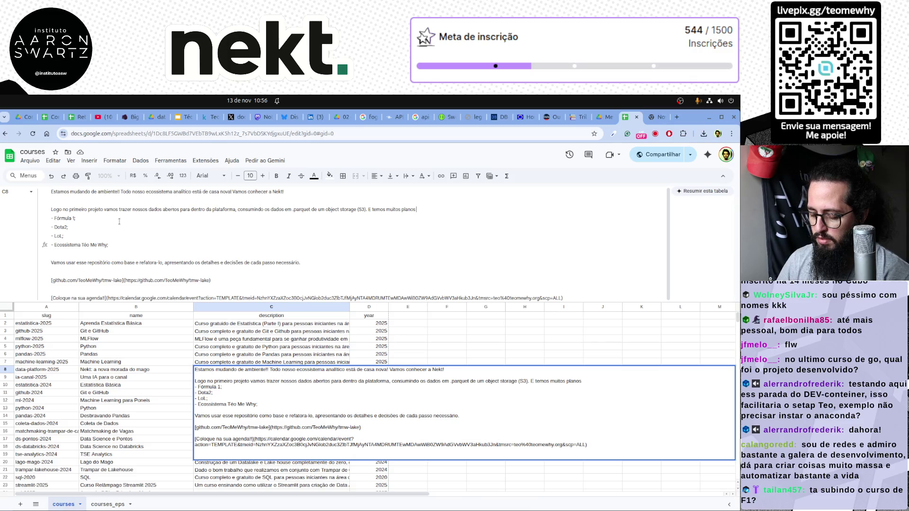
pyautogui.write(' para o futu')
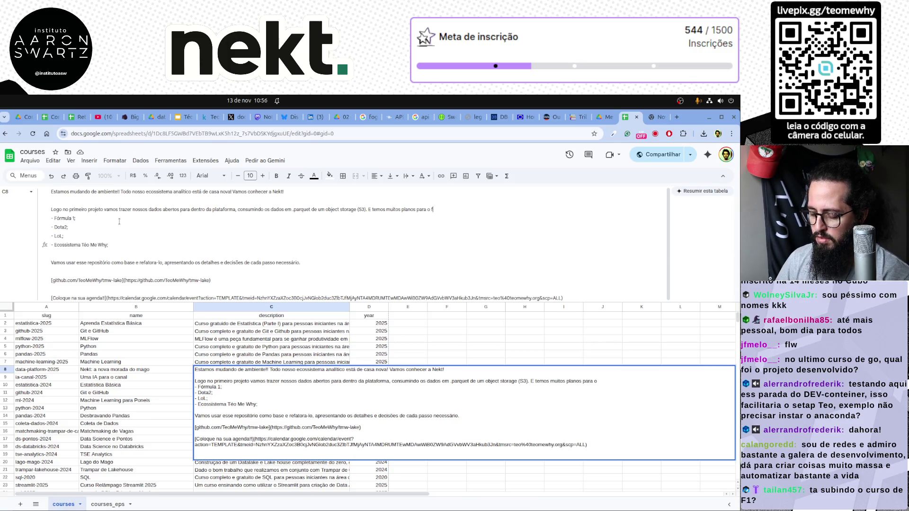
pyautogui.write('ro')
pyautogui.press('Down')
pyautogui.press('Down')
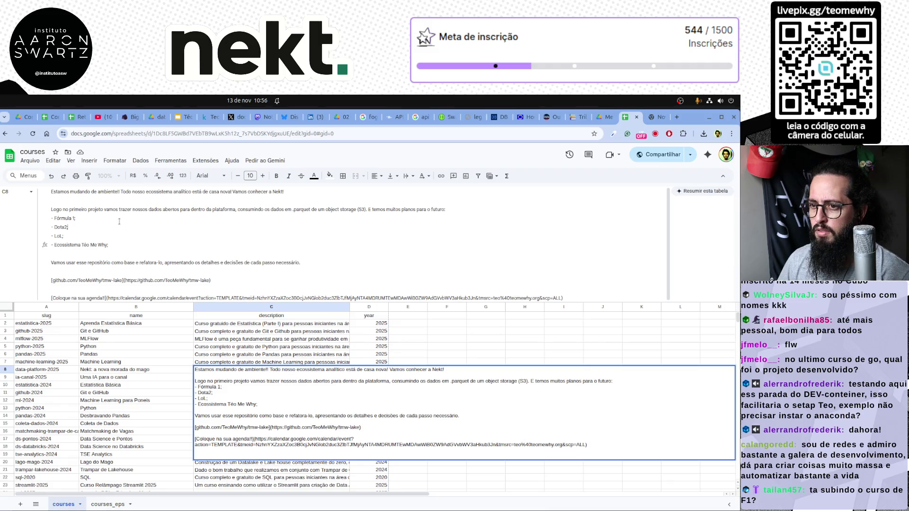
pyautogui.hotkey('ctrl', 'Return')
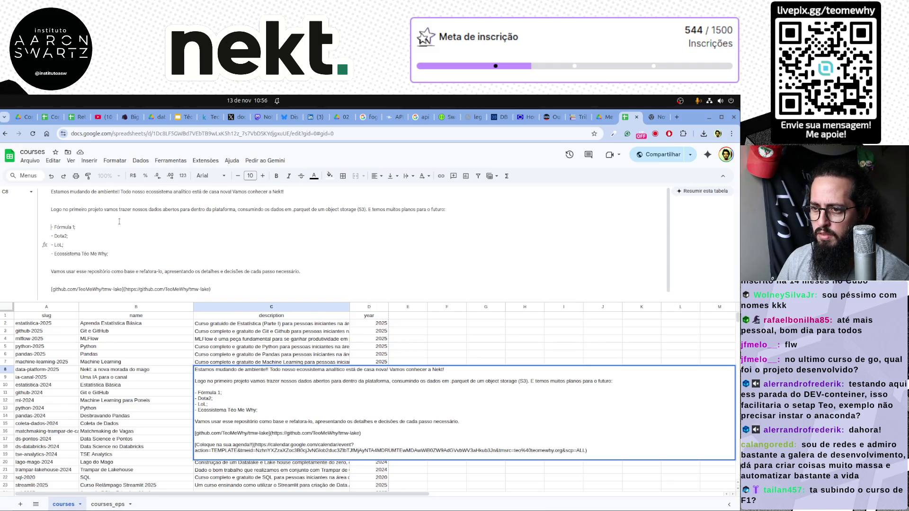
# Rewrite the future-plans list items, ending with '- Dados abertos do governo'
pyautogui.hotkey('shift', 'End')
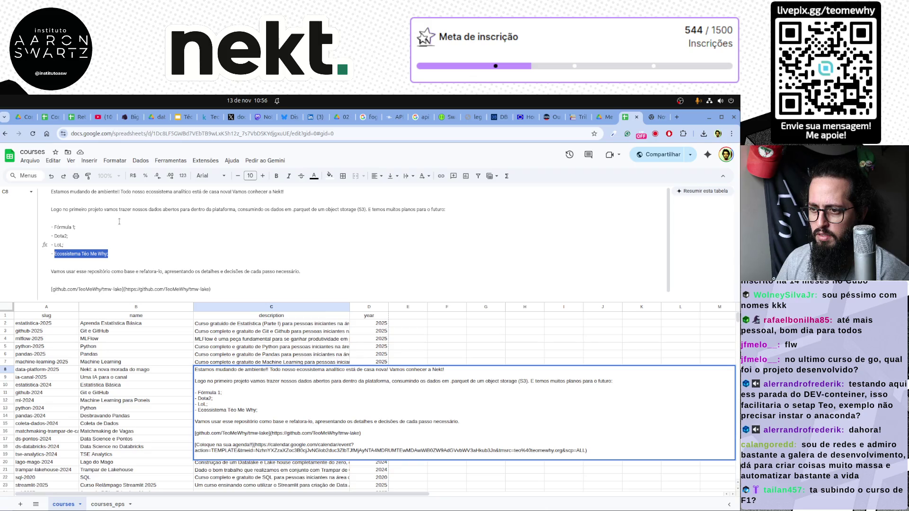
pyautogui.write('Fogo Cruzado')
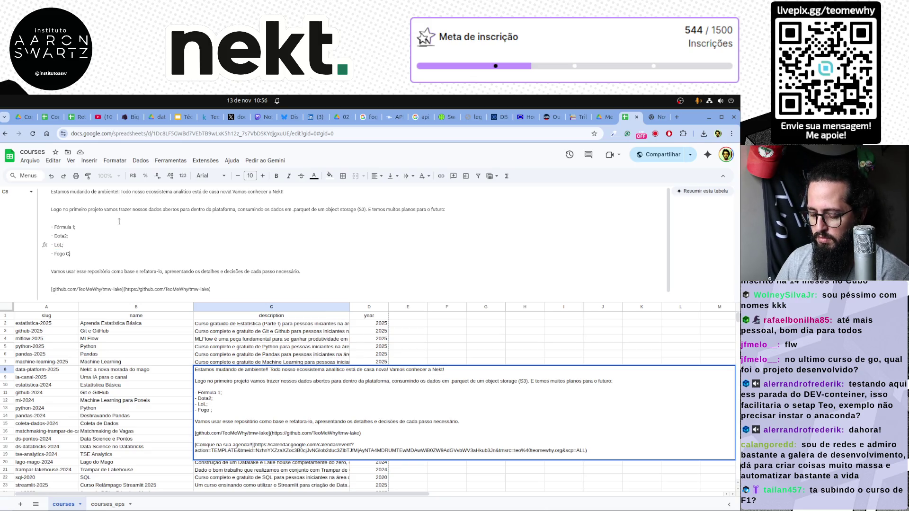
pyautogui.press('BackSpace')
pyautogui.press('BackSpace')
pyautogui.press('BackSpace')
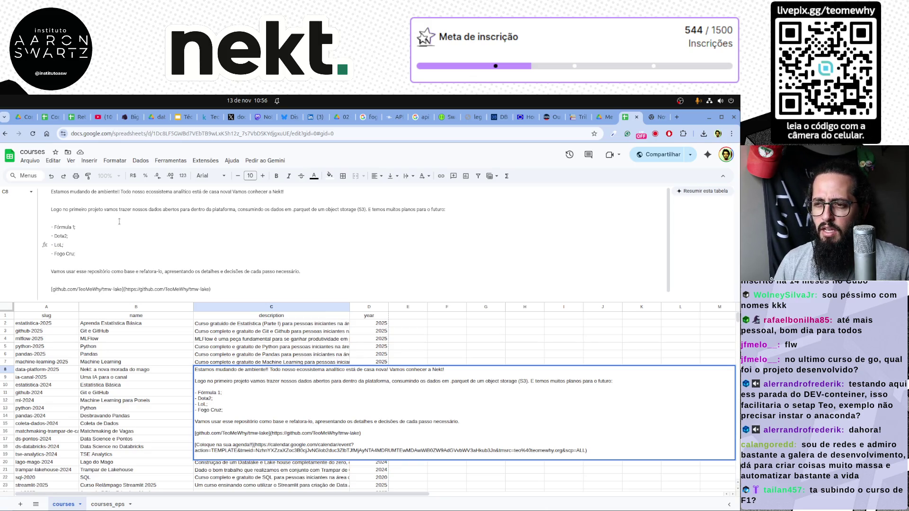
pyautogui.write(';')
pyautogui.press('BackSpace')
pyautogui.press('BackSpace')
pyautogui.press('BackSpace')
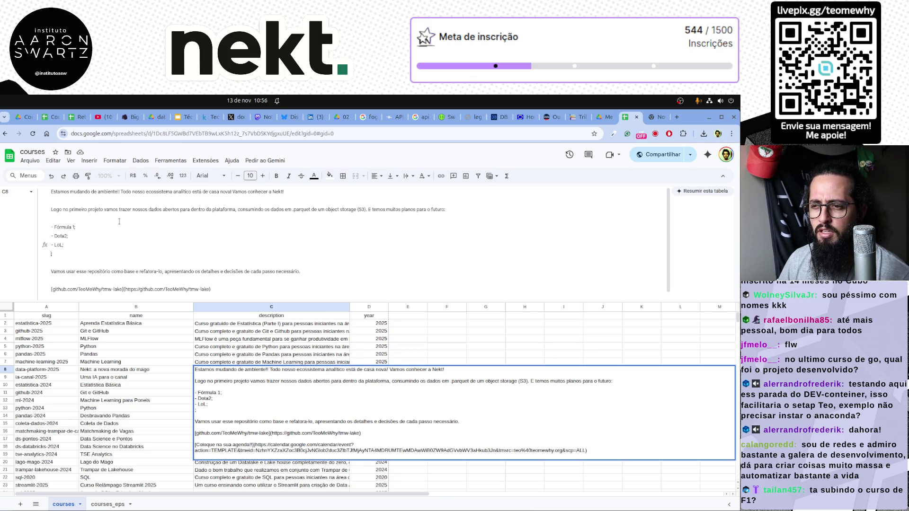
pyautogui.write('- ')
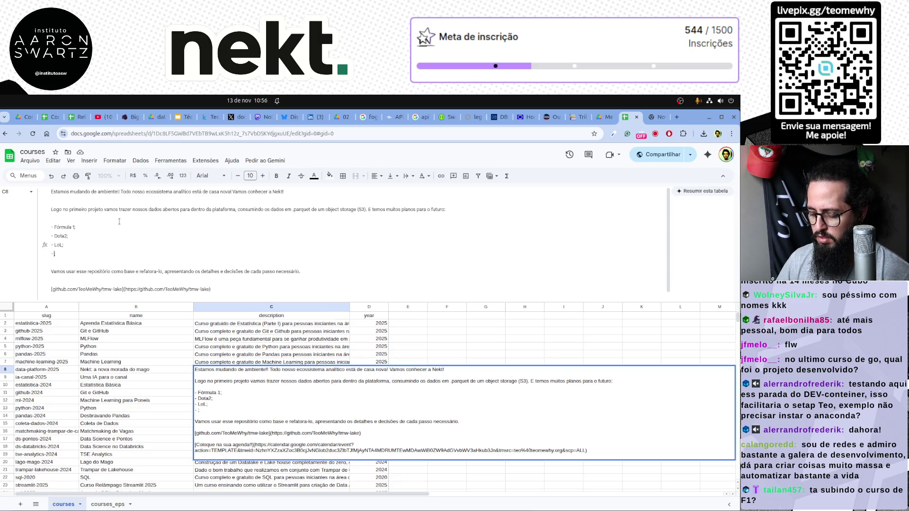
pyautogui.write('G')
pyautogui.press('BackSpace')
pyautogui.write('Dados a')
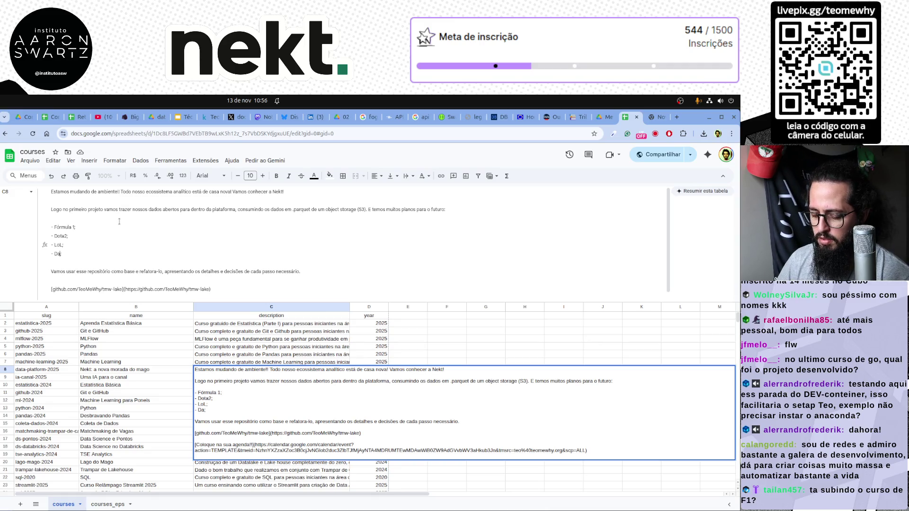
pyautogui.write('bertos do gover')
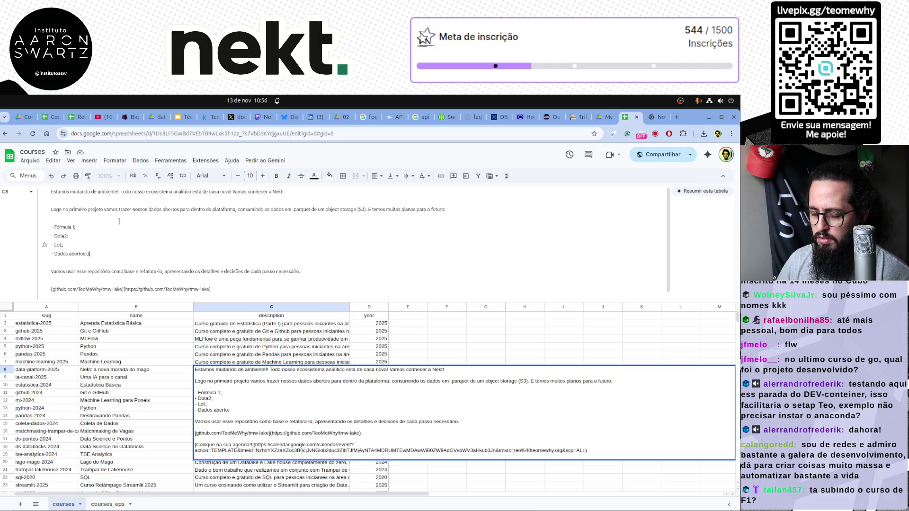
pyautogui.write('no;')
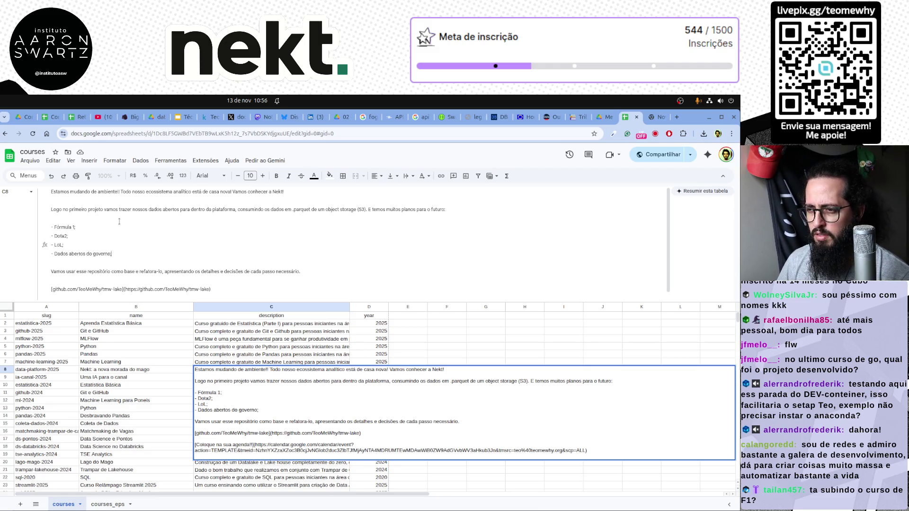
# Delete the blank line above the GitHub link in the description
pyautogui.press('Down')
pyautogui.press('Down')
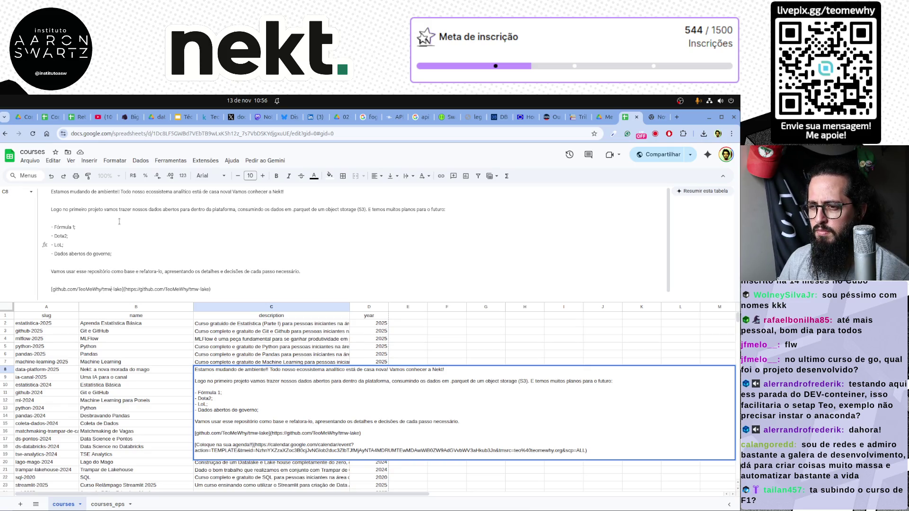
pyautogui.press('Up')
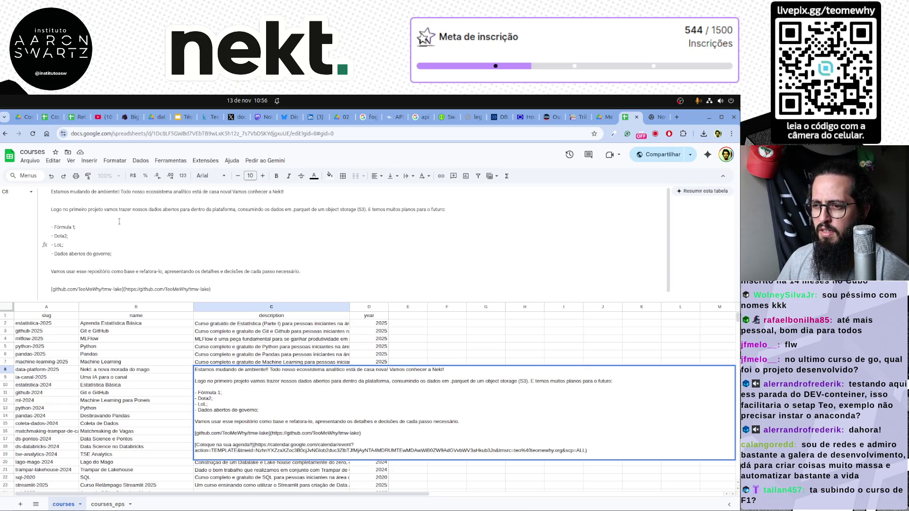
pyautogui.press('Delete')
pyautogui.hotkey('shift', 'Down')
pyautogui.hotkey('shift', 'Down')
pyautogui.press('Right')
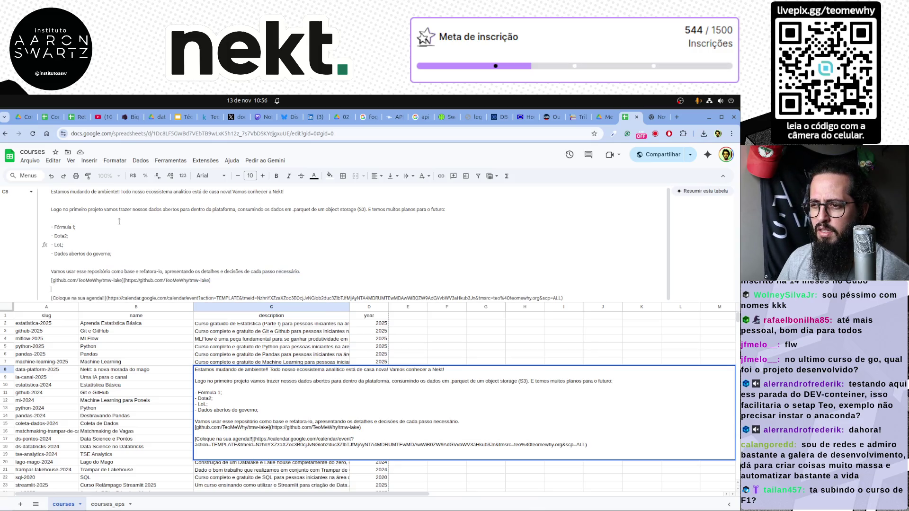
# Replace the repository and agenda lines with 'A partir do dia 17/11, ao vivo na Twitch' linking twitch.tv/teomewhy
pyautogui.hotkey('shift', 'Down')
pyautogui.hotkey('shift', 'Down')
pyautogui.hotkey('shift', 'Down')
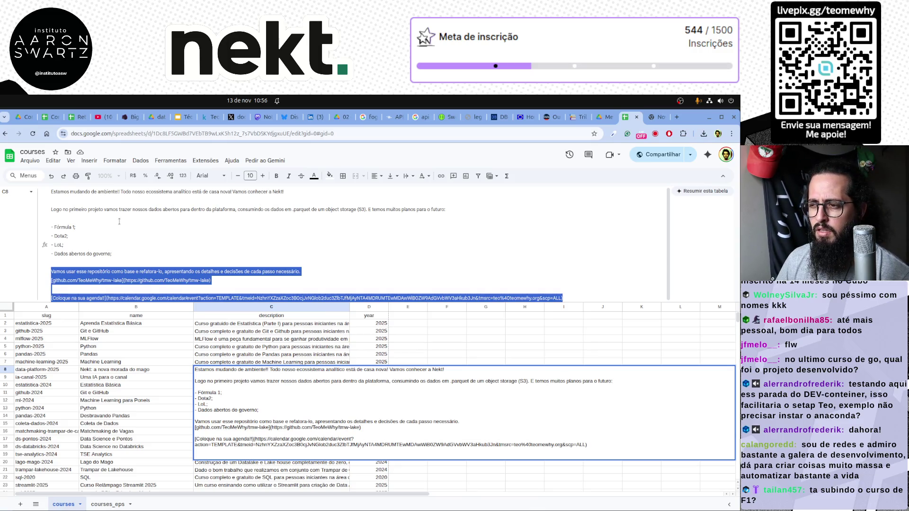
pyautogui.press('BackSpace')
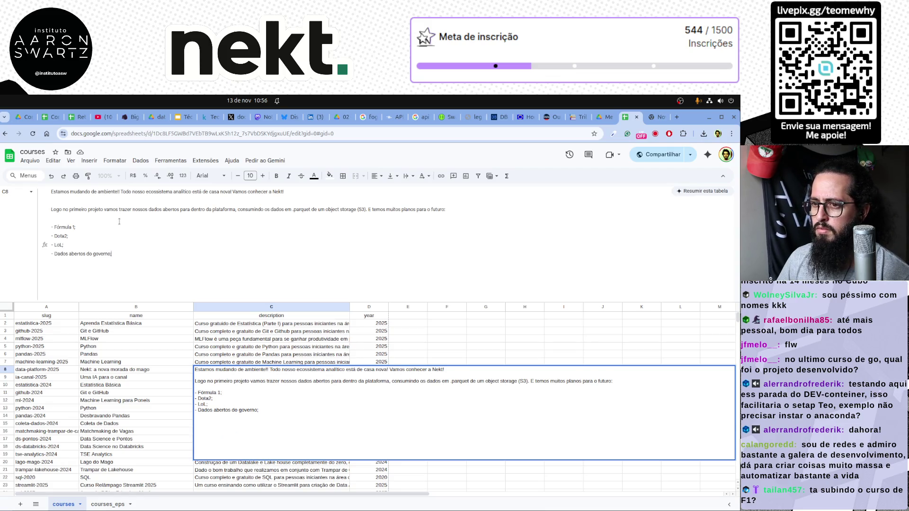
pyautogui.press('Up')
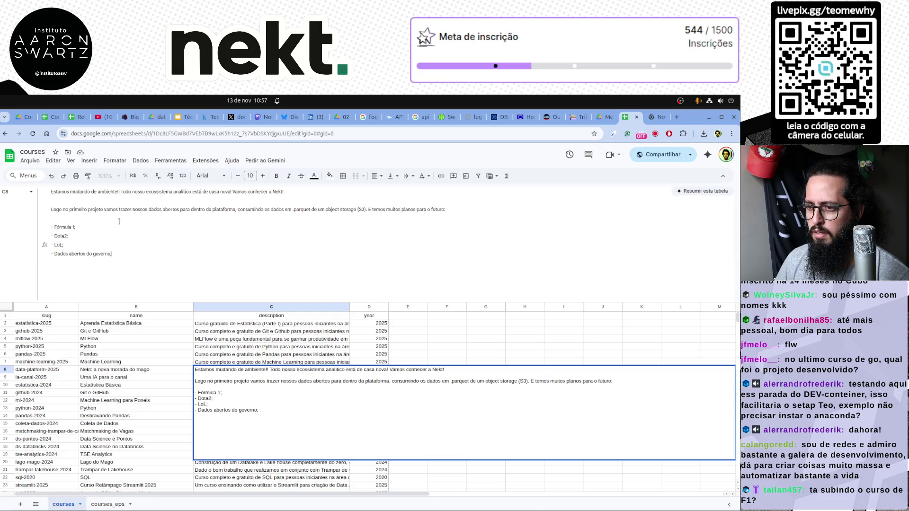
pyautogui.write('par')
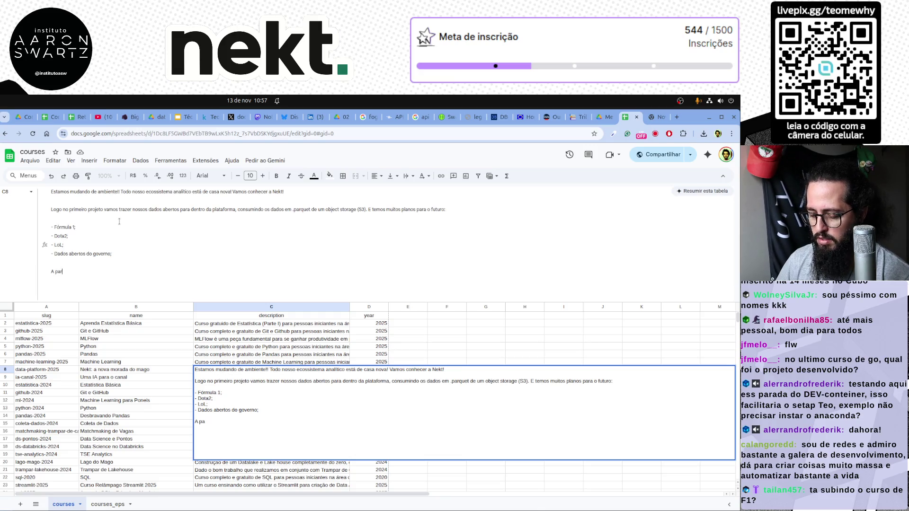
pyautogui.write(' do dia 11/')
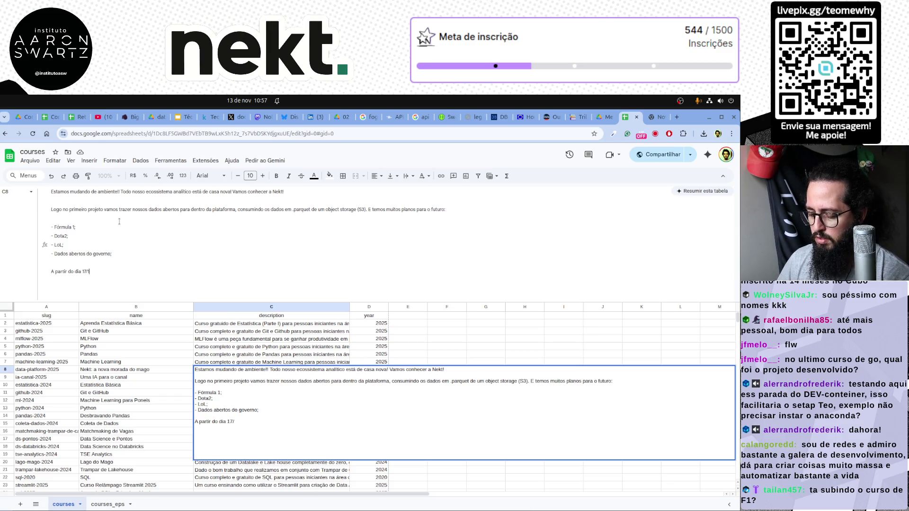
pyautogui.write(', ao vivo na Twi')
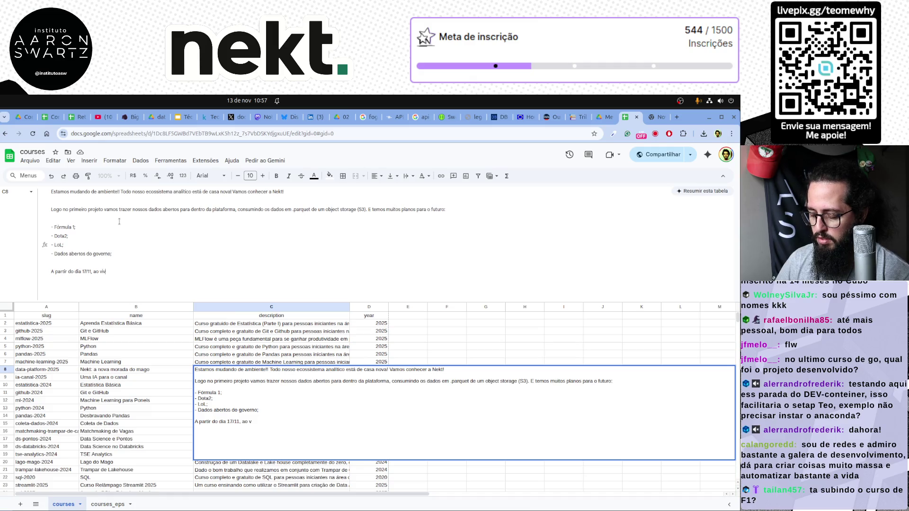
pyautogui.write('tch')
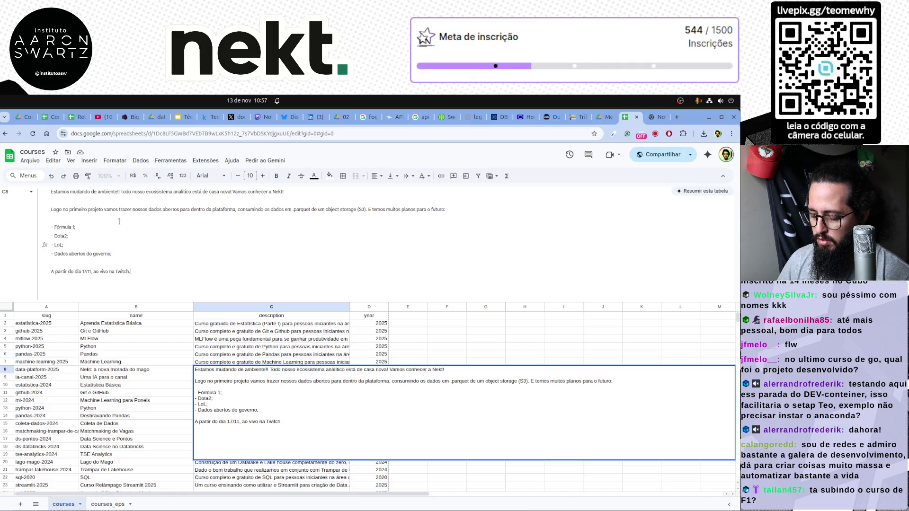
pyautogui.write('/teomewhy')
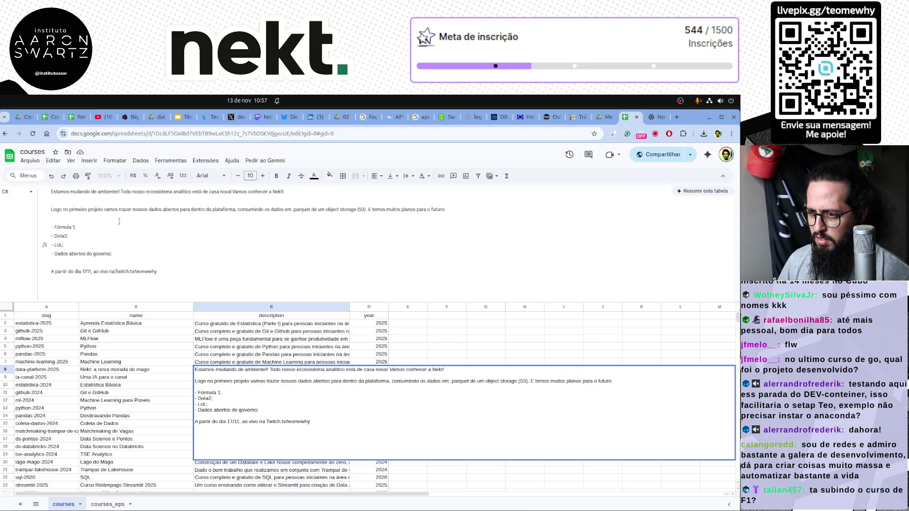
pyautogui.write('[')
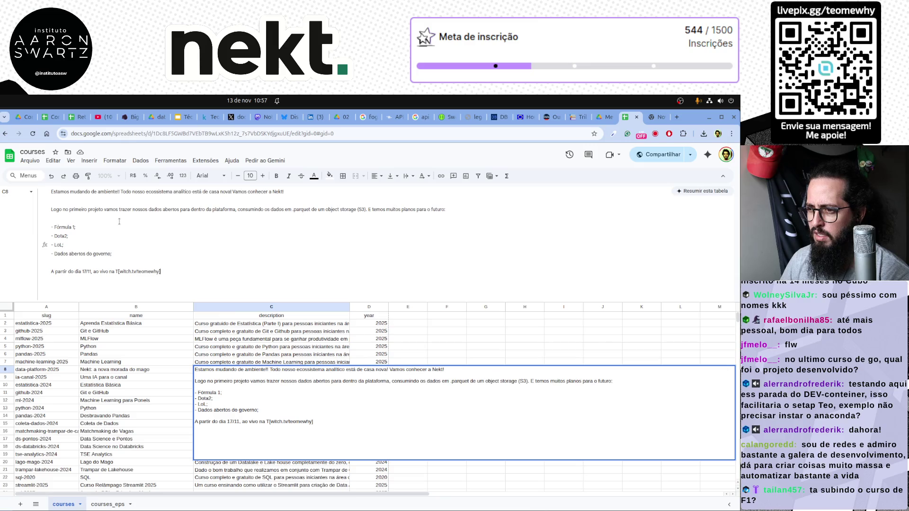
pyautogui.write('[')
pyautogui.press('Right')
pyautogui.press('Delete')
pyautogui.write('()')
pyautogui.write('https')
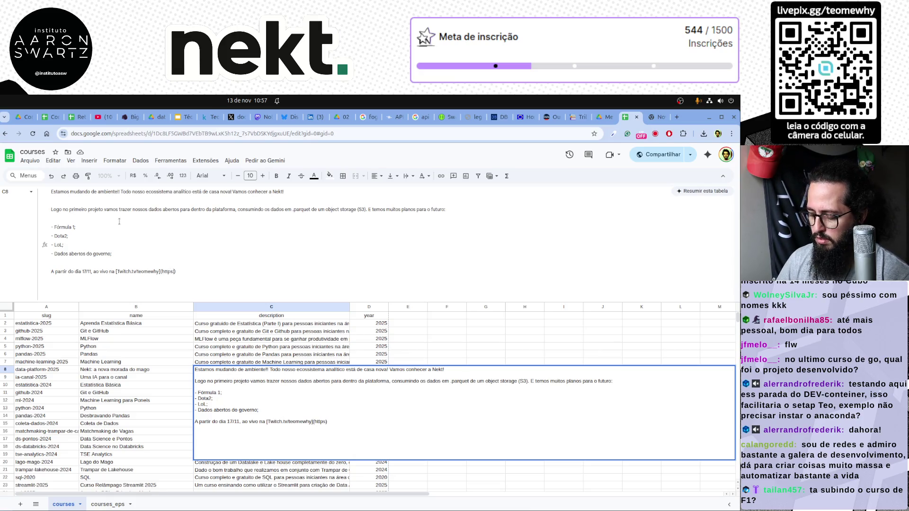
pyautogui.write('twitch.tv/')
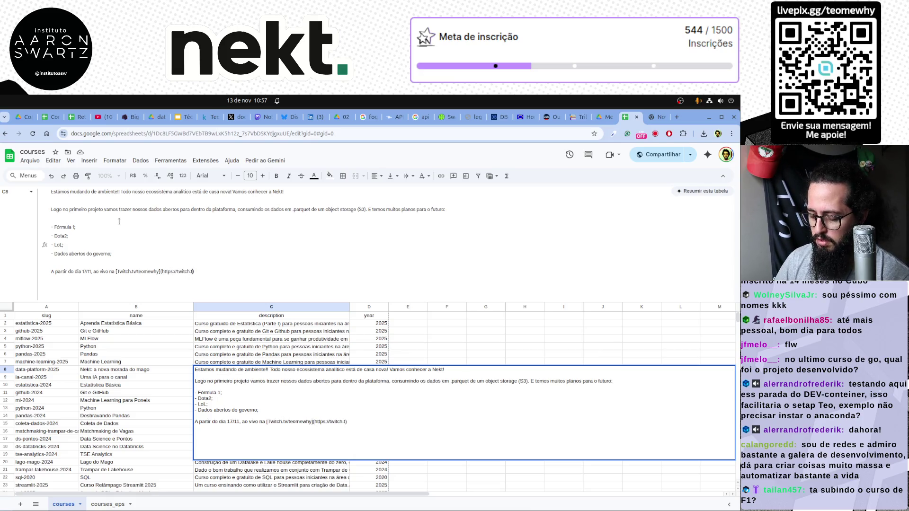
pyautogui.write('teom')
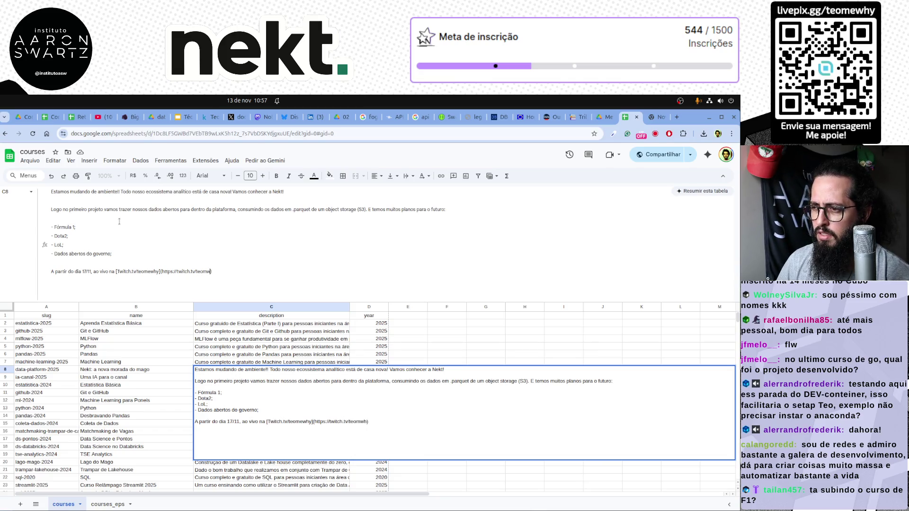
pyautogui.write('ewhy')
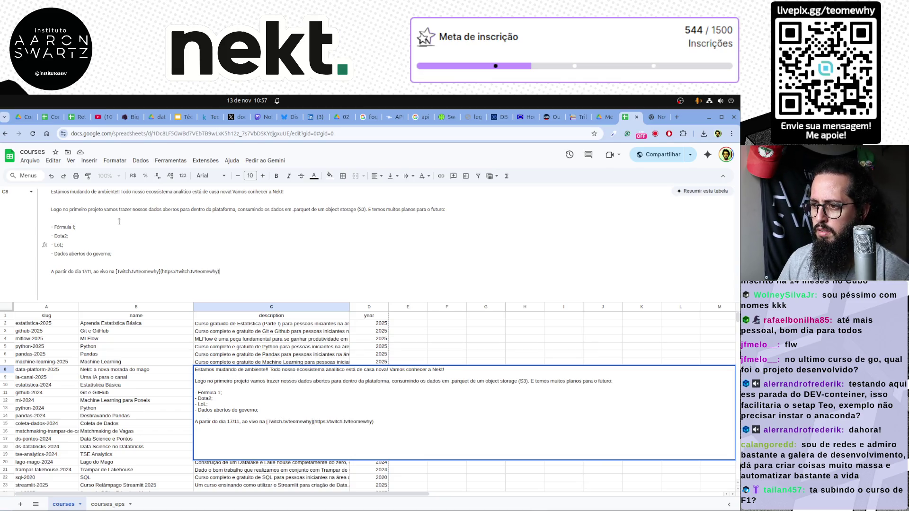
pyautogui.press('Return')
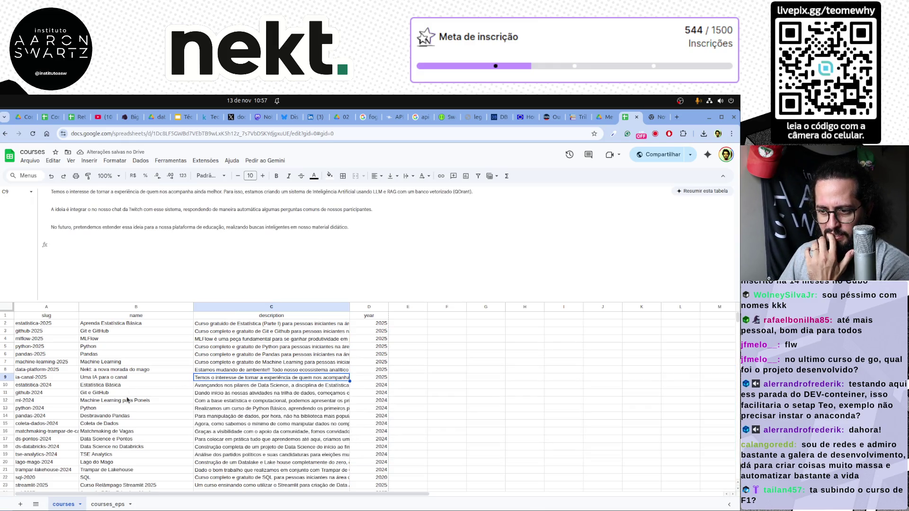
# Return to the data-platform-2025 slug cell and switch to VS Code
pyautogui.press('Up')
pyautogui.press('Left')
pyautogui.press('Left')
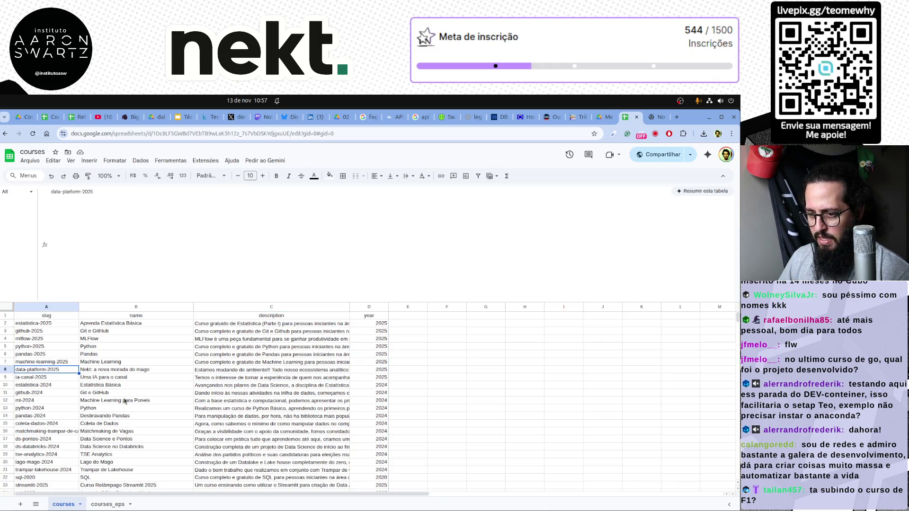
pyautogui.click(302, 500)
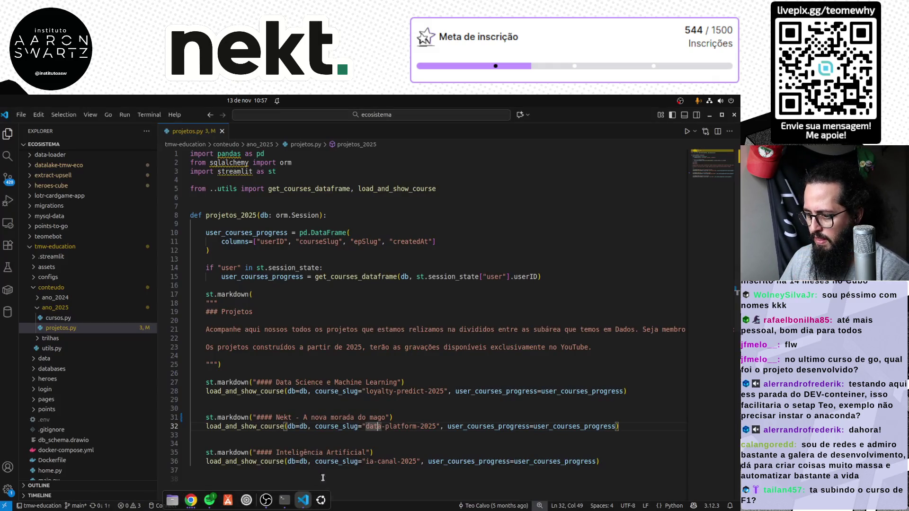
# Run 'cd data/; python extract.py --courses' recalled from history, then collapse the terminal panel
pyautogui.hotkey('ctrl', '`')
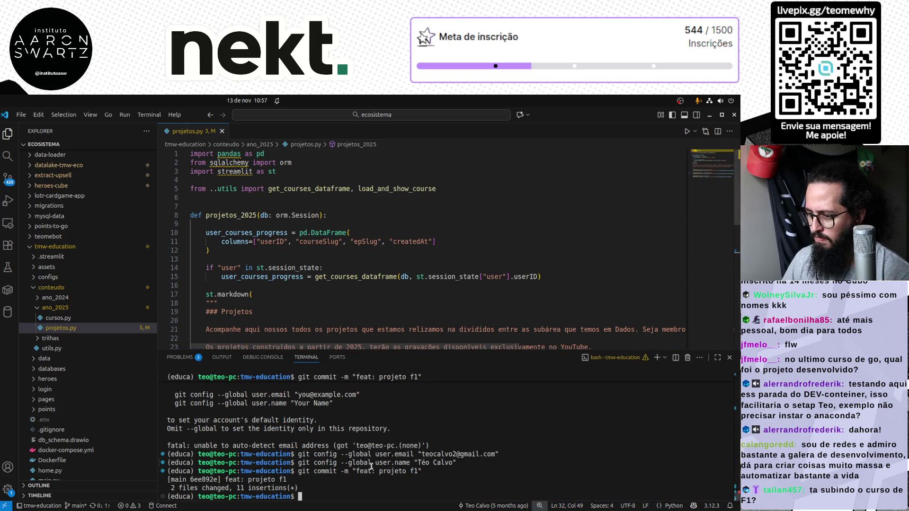
pyautogui.hotkey('ctrl', 'r')
pyautogui.write('python')
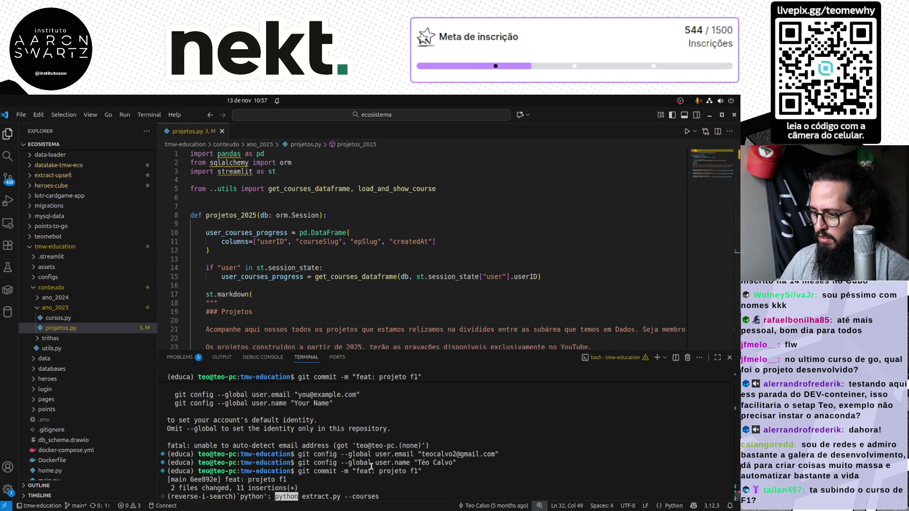
pyautogui.press('Home')
pyautogui.write('cd data')
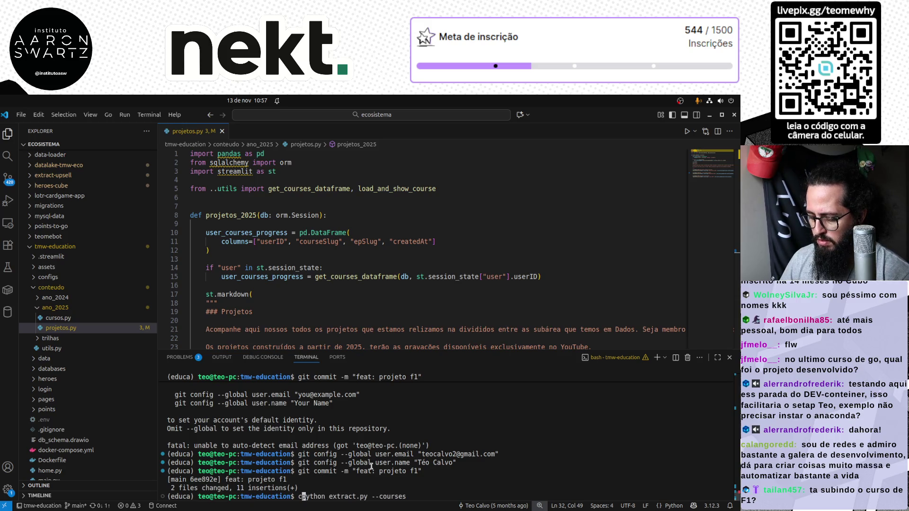
pyautogui.write('/')
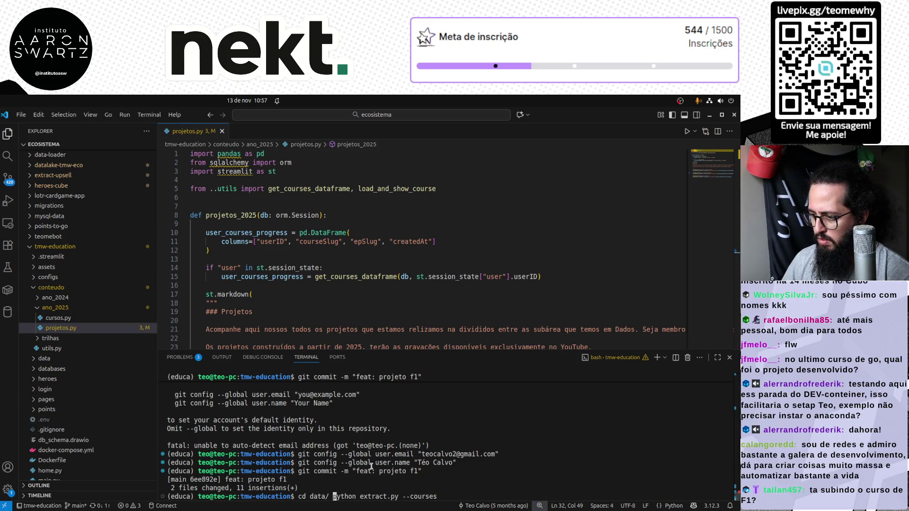
pyautogui.press('Return')
pyautogui.press('Up')
pyautogui.press('Home')
pyautogui.hotkey('ctrl', 'Right')
pyautogui.hotkey('ctrl', 'Right')
pyautogui.press('Right')
pyautogui.write(';')
pyautogui.press('Return')
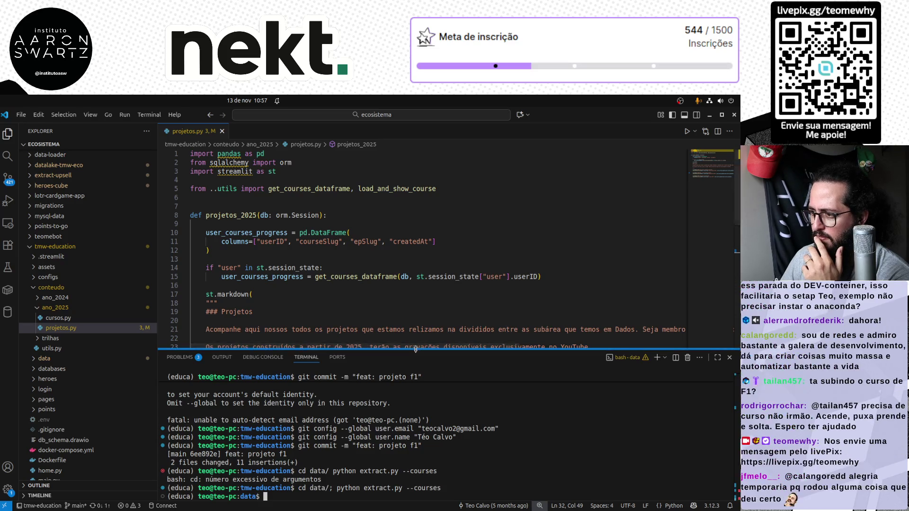
pyautogui.moveTo(416, 348); pyautogui.dragTo(379, 509)
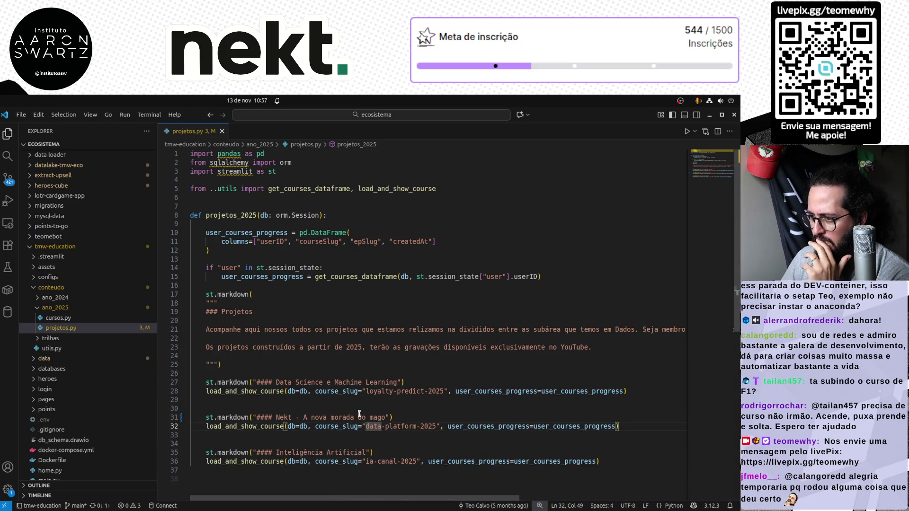
# Open trilhas/data_engineering.py and paste a copy of the lago-mago course line on line 21
pyautogui.click(424, 412)
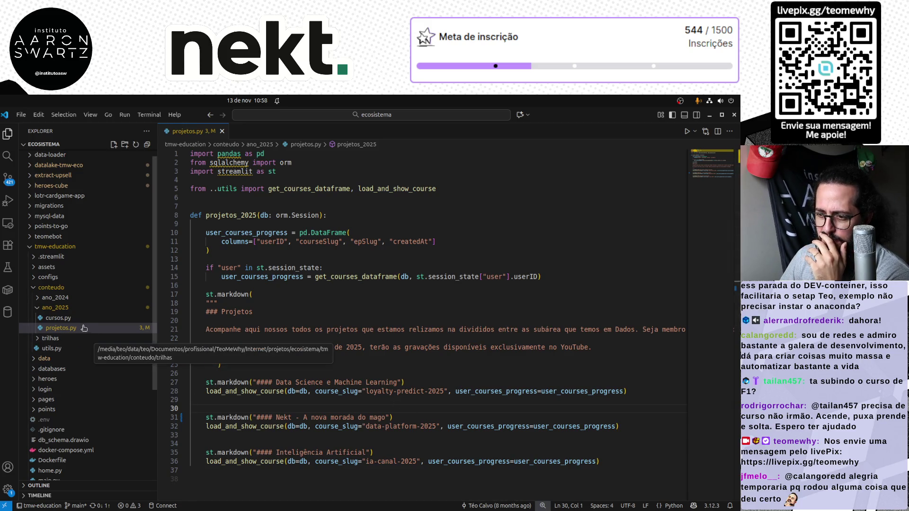
pyautogui.click(51, 338)
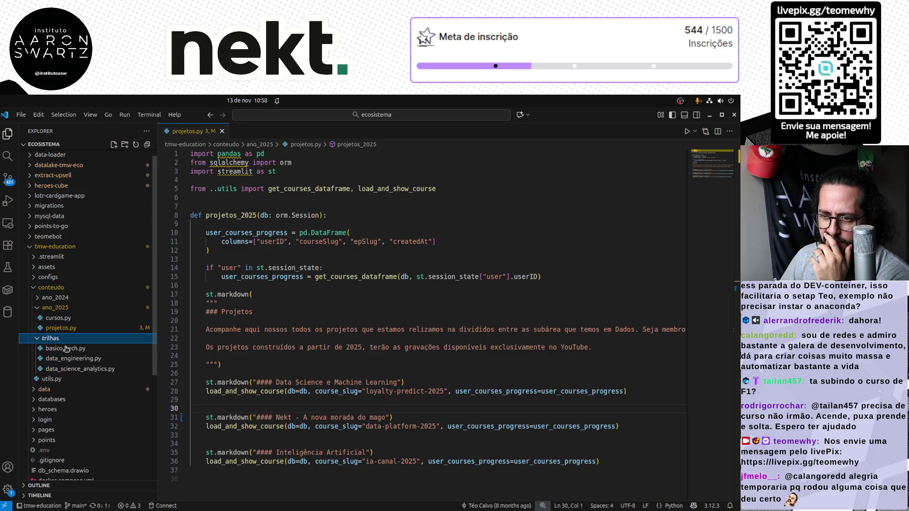
pyautogui.click(90, 358)
pyautogui.click(440, 373)
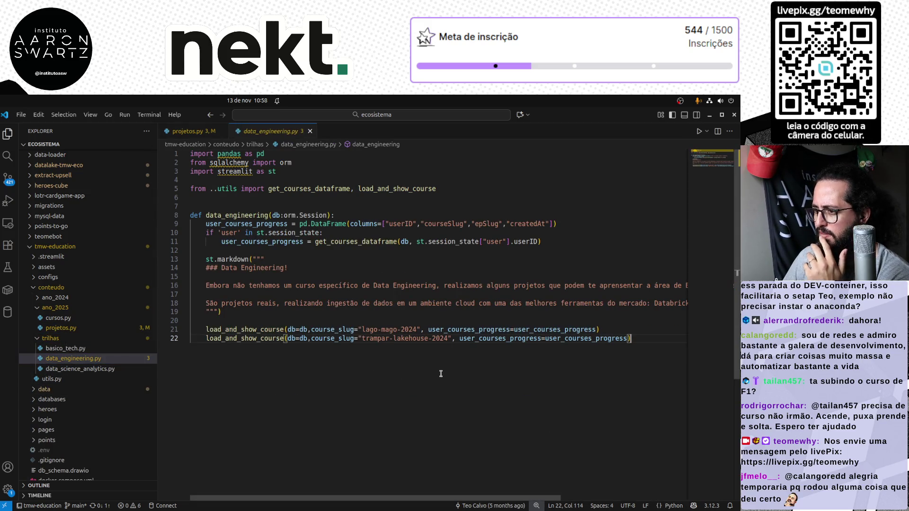
pyautogui.press('Up')
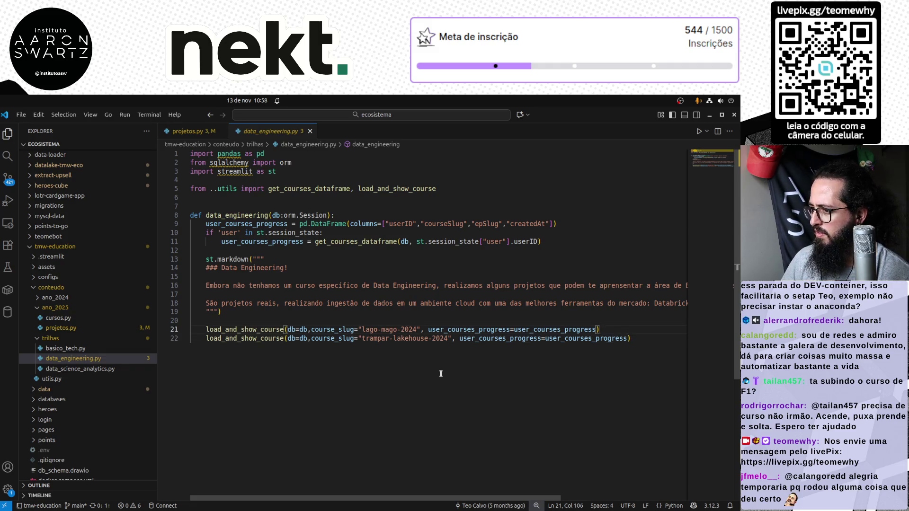
pyautogui.hotkey('shift', 'Home')
pyautogui.press('Left')
pyautogui.press('Return')
pyautogui.press('Up')
pyautogui.write('load_and_show_course(db=db,course_slug="lago-mago-2024", user_courses_progress=user_courses_progress)')
# Reword the line 18 description and remove its ': Databricks' mention
pyautogui.press('Up')
pyautogui.press('Up')
pyautogui.press('Up')
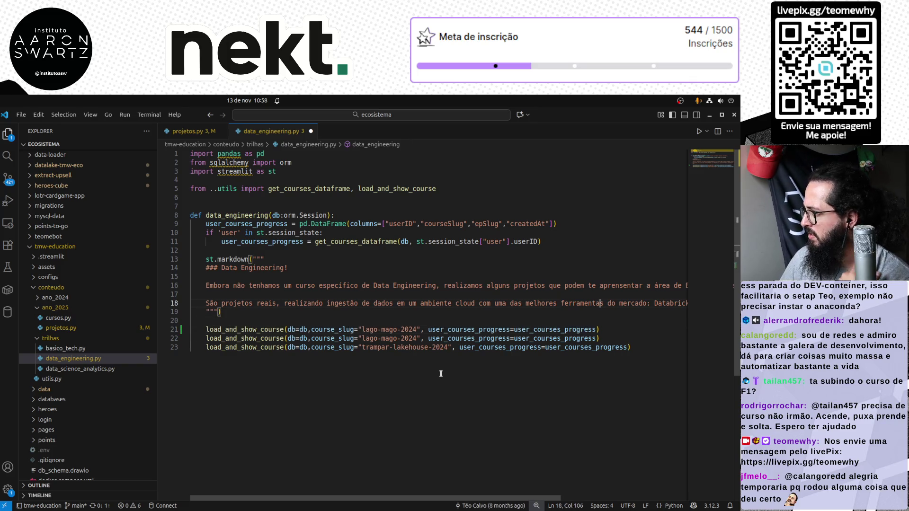
pyautogui.hotkey('ctrl', 'Left')
pyautogui.hotkey('ctrl', 'Left')
pyautogui.hotkey('ctrl', 'Left')
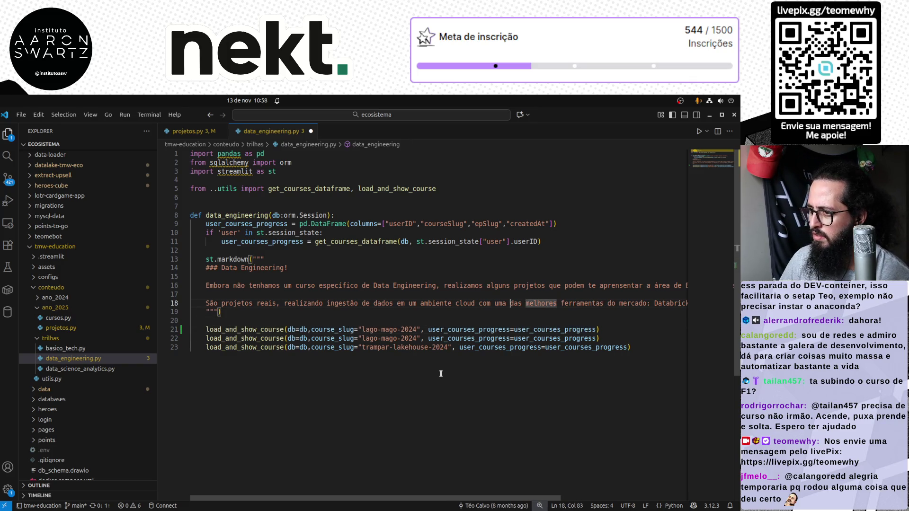
pyautogui.hotkey('ctrl', 'Right')
pyautogui.hotkey('ctrl', 'Right')
pyautogui.hotkey('ctrl', 'Right')
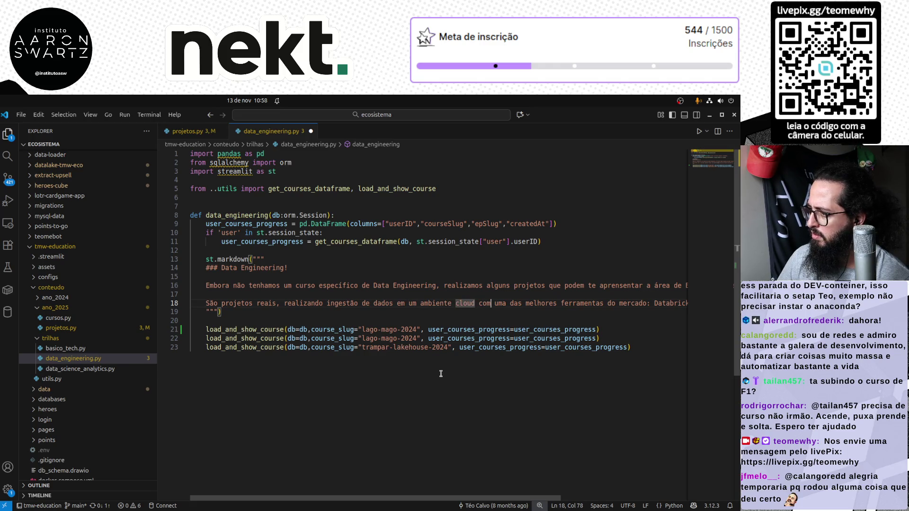
pyautogui.hotkey('ctrl', 'shift', 'Left')
pyautogui.write('aws')
pyautogui.press('Left')
pyautogui.press('BackSpace')
pyautogui.hotkey('ctrl', 'Right')
pyautogui.hotkey('ctrl', 'Right')
pyautogui.hotkey('ctrl', 'Right')
pyautogui.hotkey('ctrl', 'shift', 'Right')
pyautogui.hotkey('ctrl', 'shift', 'Right')
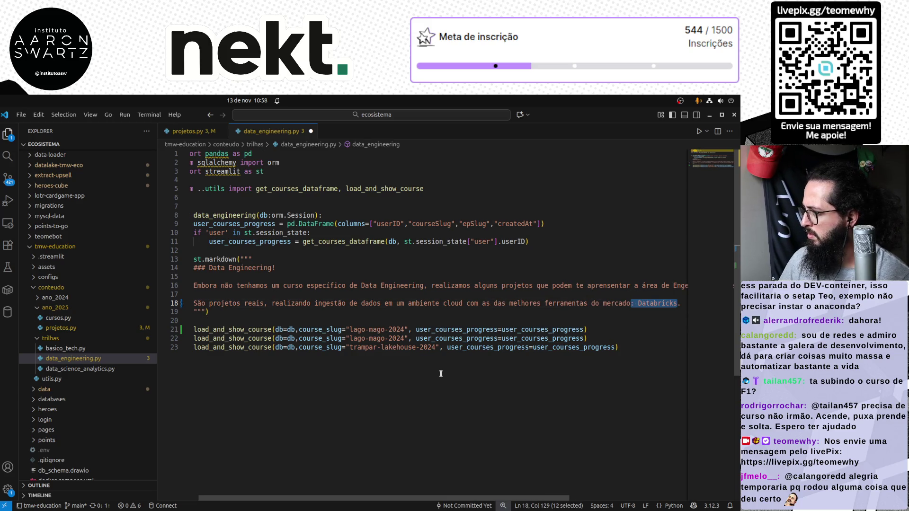
pyautogui.press('BackSpace')
# Change the new line's slug from lago-mago-2024 to speed-f1 and save the file
pyautogui.press('Down')
pyautogui.press('Down')
pyautogui.press('Down')
pyautogui.press('Home')
pyautogui.hotkey('ctrl', 'Right')
pyautogui.hotkey('ctrl', 'Right')
pyautogui.hotkey('ctrl', 'Right')
pyautogui.hotkey('ctrl', 'shift', 'Right')
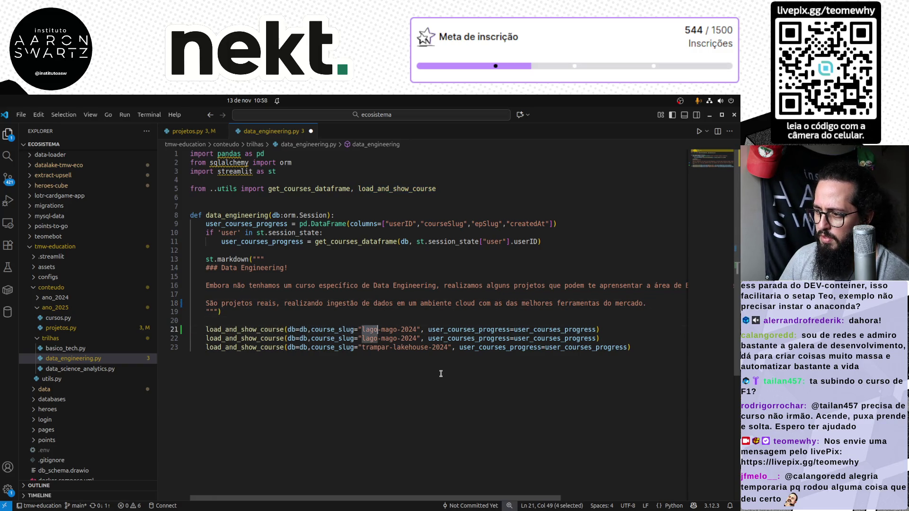
pyautogui.hotkey('ctrl', 'shift', 'Right')
pyautogui.hotkey('ctrl', 'shift', 'Right')
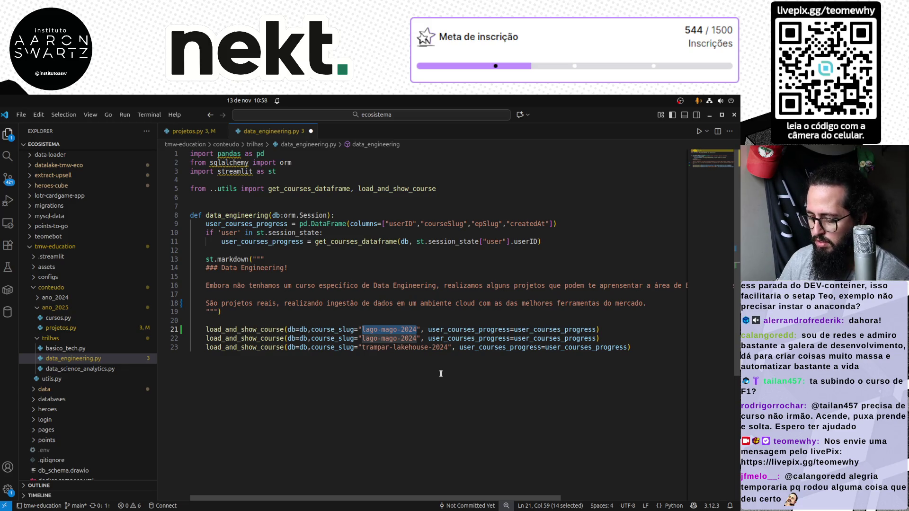
pyautogui.write('speed-')
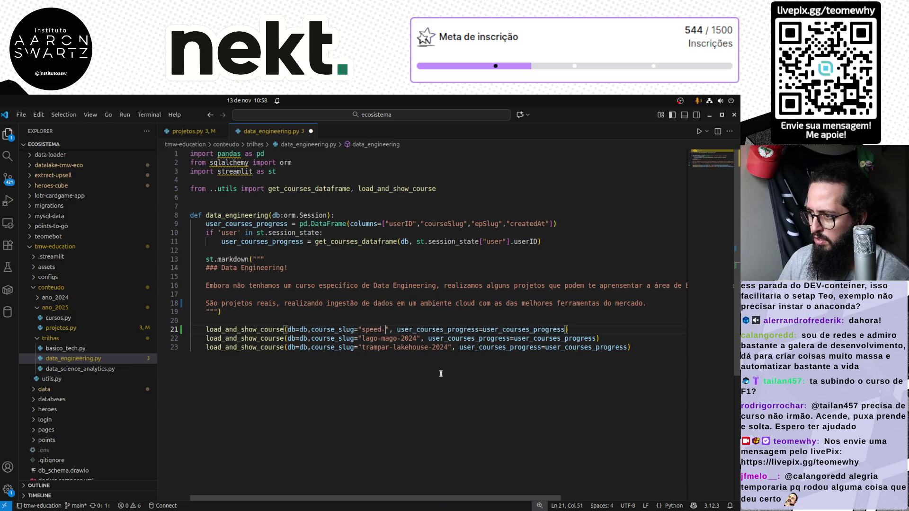
pyautogui.write('f1')
pyautogui.hotkey('ctrl', 's')
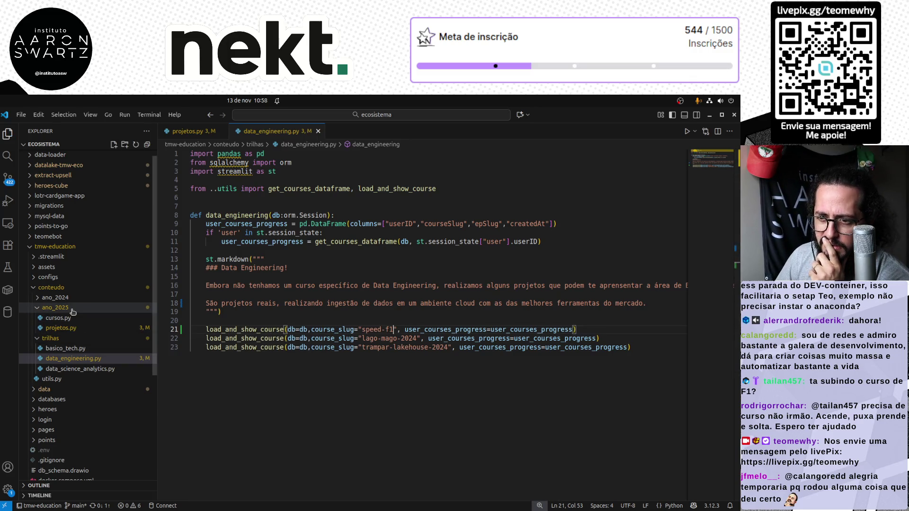
pyautogui.click(82, 389)
pyautogui.click(71, 409)
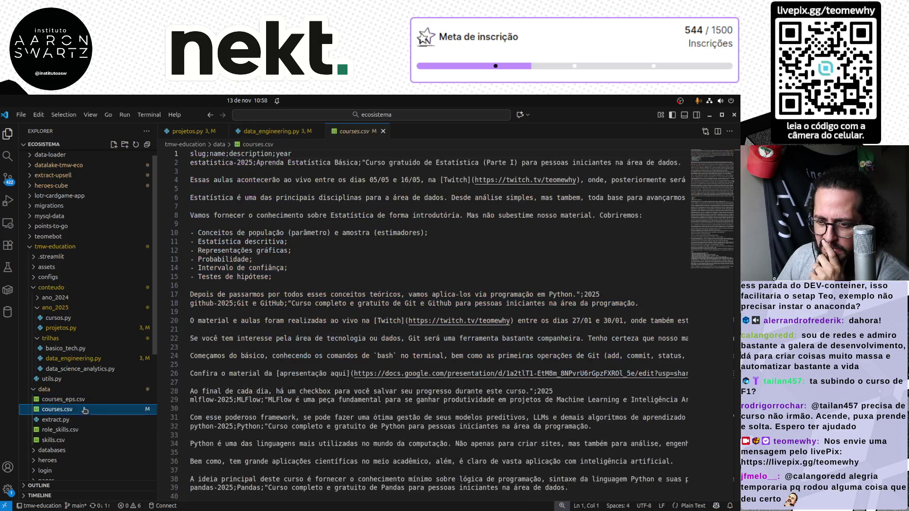
pyautogui.scroll(-20, 336, 367)
pyautogui.scroll(-13, 335, 367)
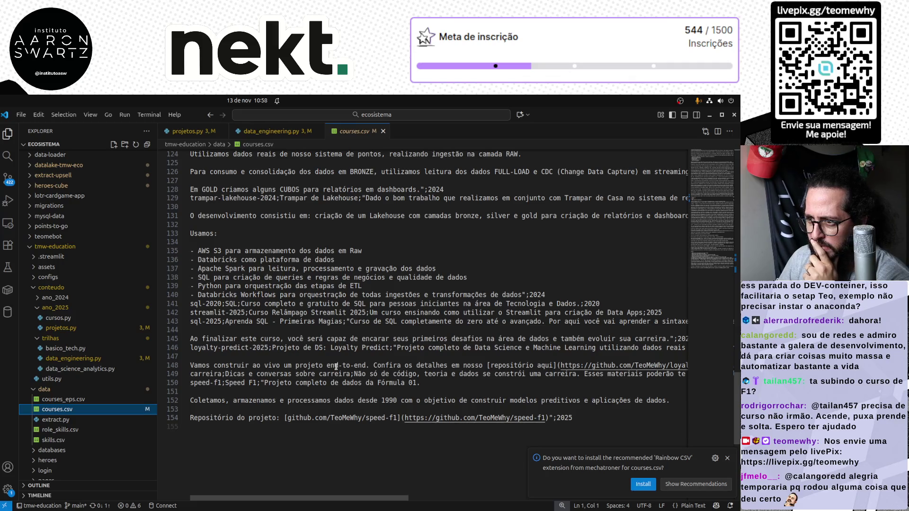
pyautogui.scroll(5, 336, 367)
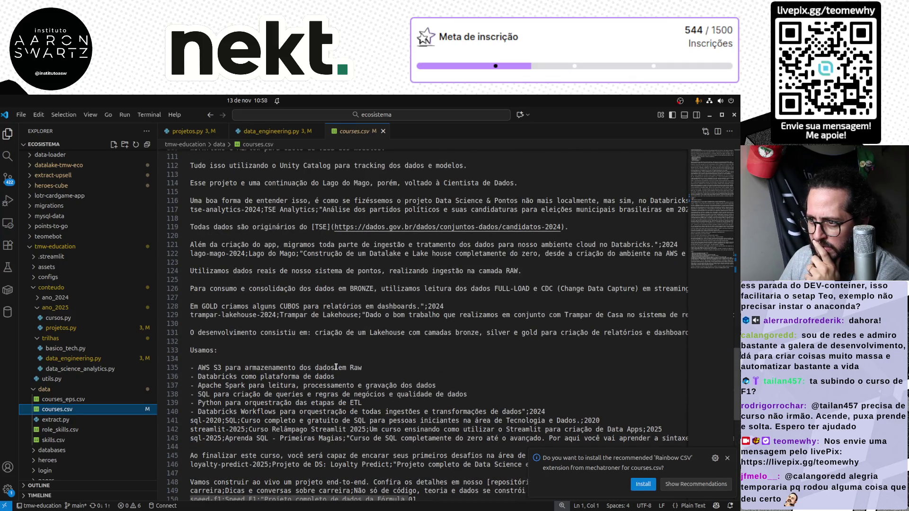
pyautogui.scroll(-2, 335, 367)
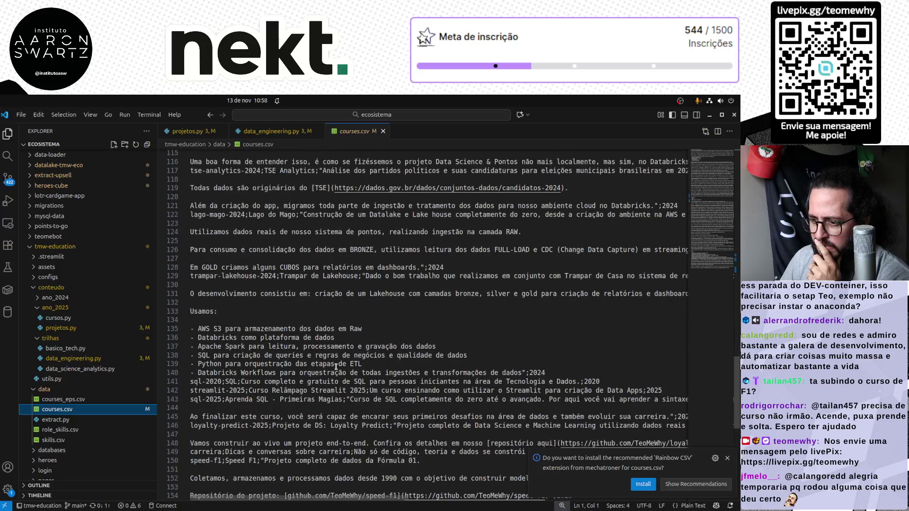
pyautogui.scroll(-1, 335, 367)
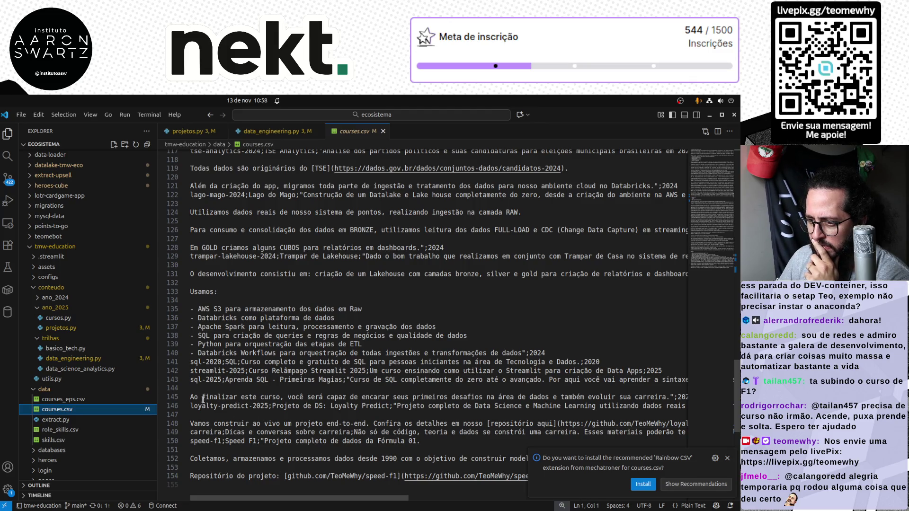
pyautogui.doubleClick(218, 440)
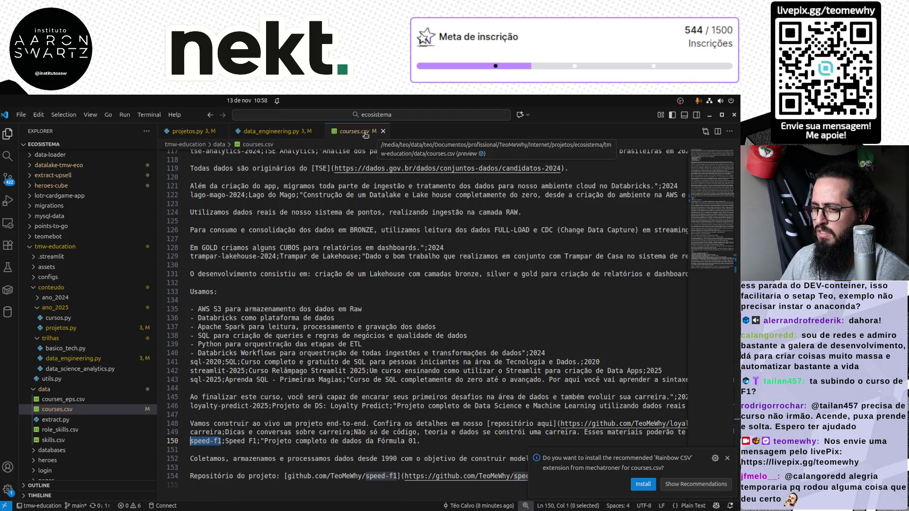
pyautogui.click(383, 132)
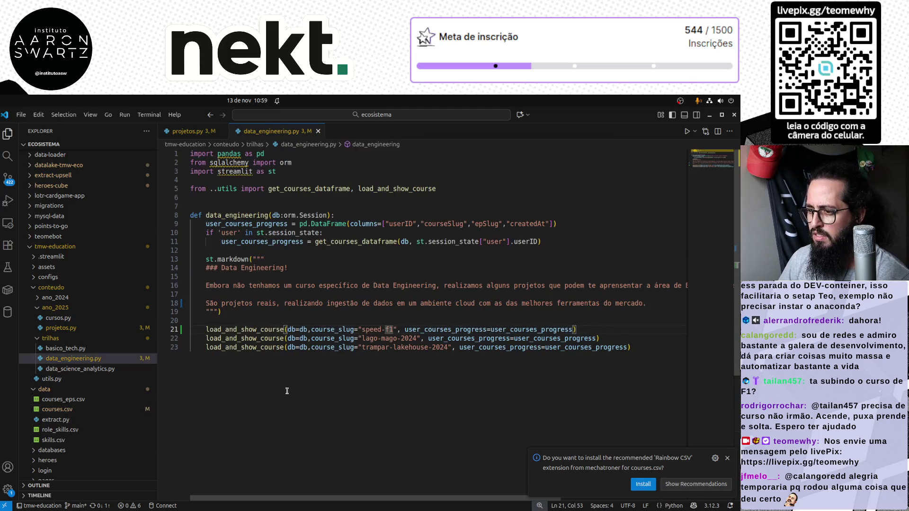
# Install the recommended Rainbow CSV extension, trusting its publisher
pyautogui.moveTo(362, 329); pyautogui.dragTo(392, 326)
pyautogui.press('Escape')
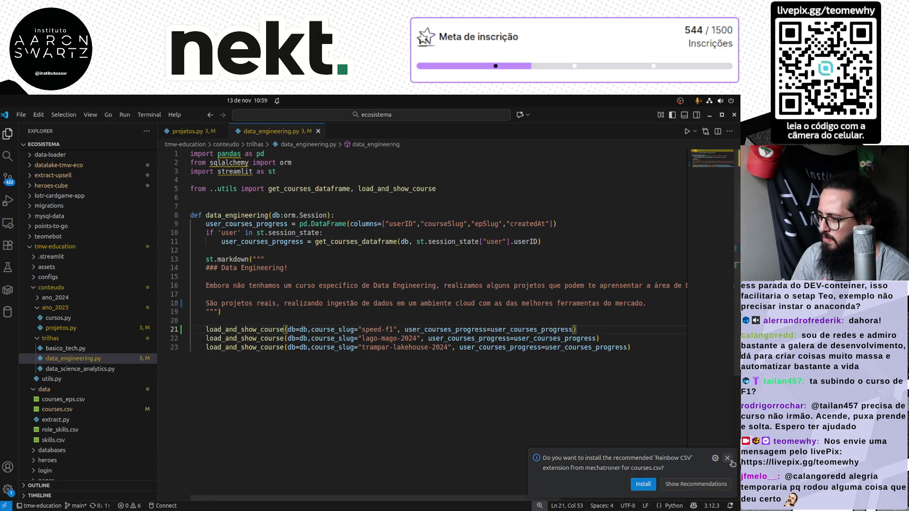
pyautogui.click(639, 487)
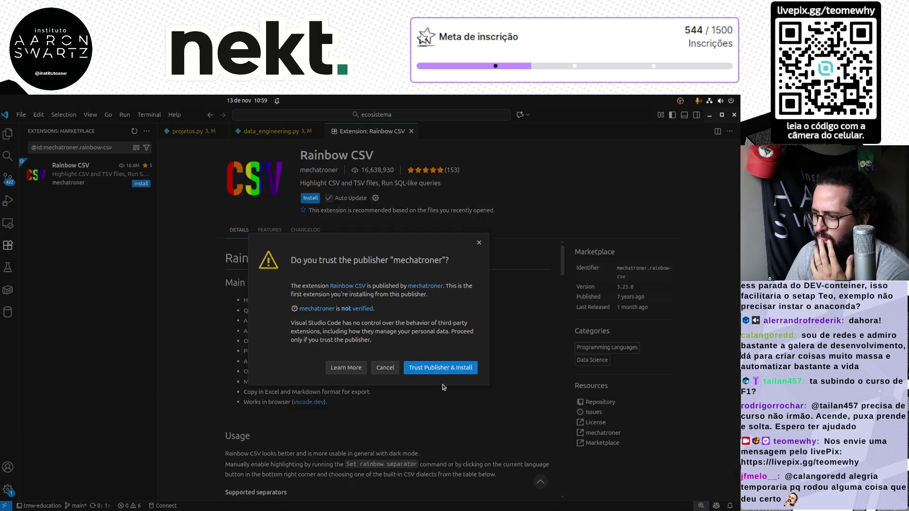
pyautogui.click(440, 368)
# Go back to data_engineering.py, then switch to the projetos.py tab
pyautogui.click(274, 131)
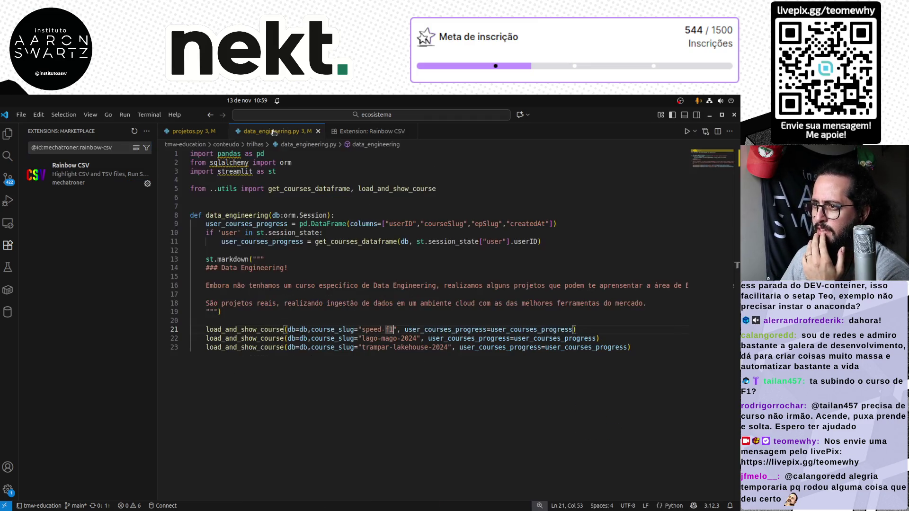
pyautogui.click(366, 375)
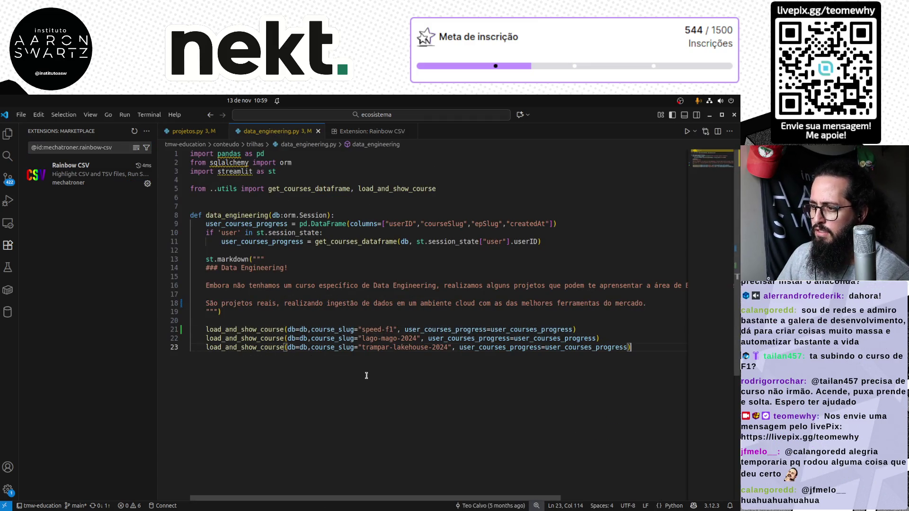
pyautogui.click(185, 131)
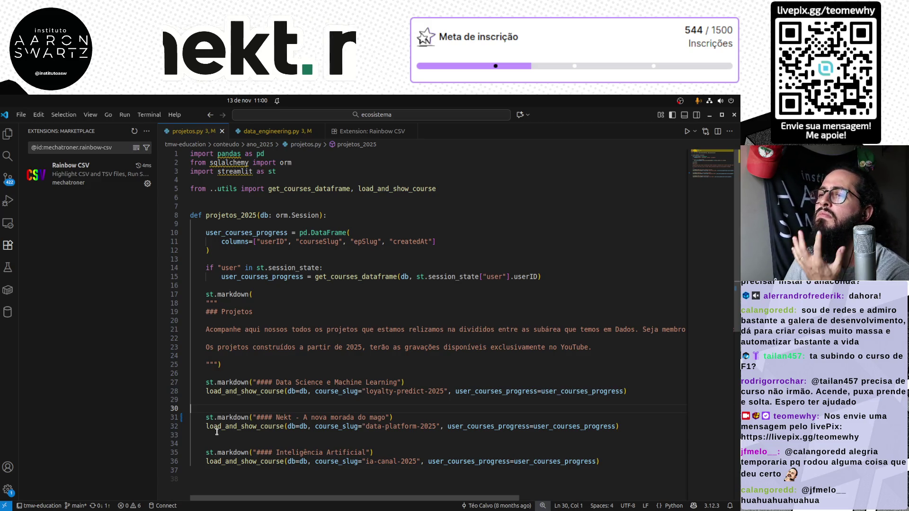
# Close the Rainbow CSV extension tab and reopen data/courses.csv from the Explorer
pyautogui.click(366, 133)
pyautogui.click(411, 131)
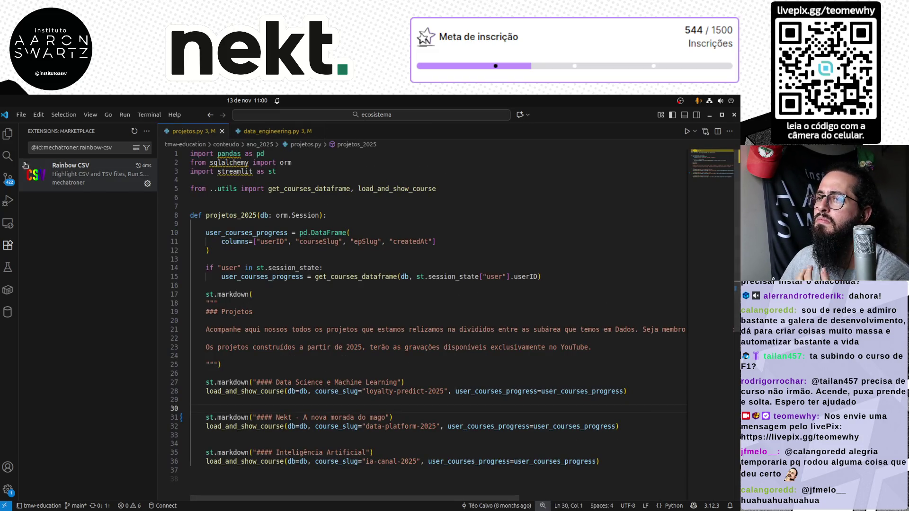
pyautogui.click(8, 134)
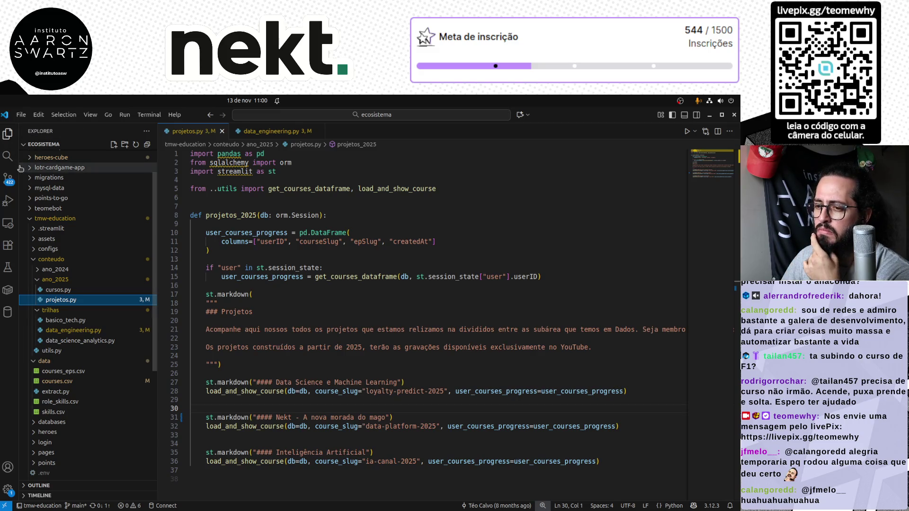
pyautogui.click(90, 385)
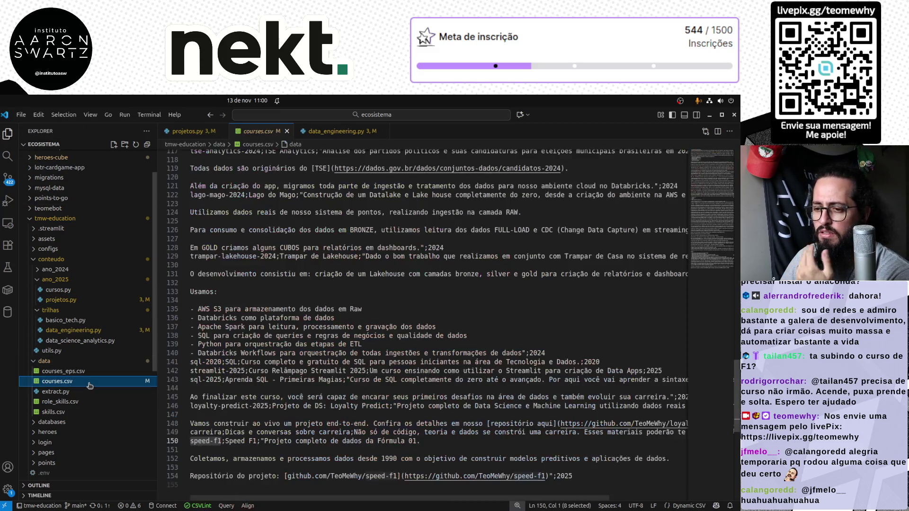
pyautogui.scroll(-5, 379, 341)
pyautogui.scroll(6, 379, 353)
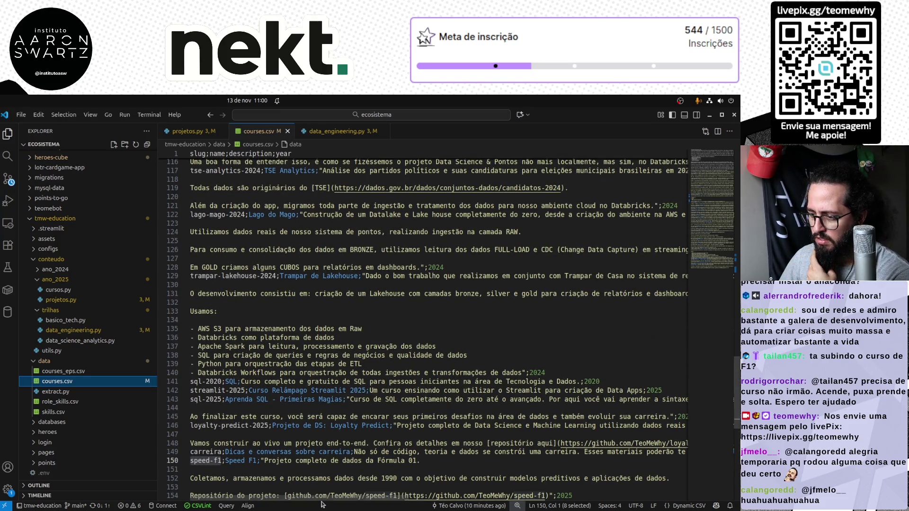
pyautogui.hotkey('ctrl', '`')
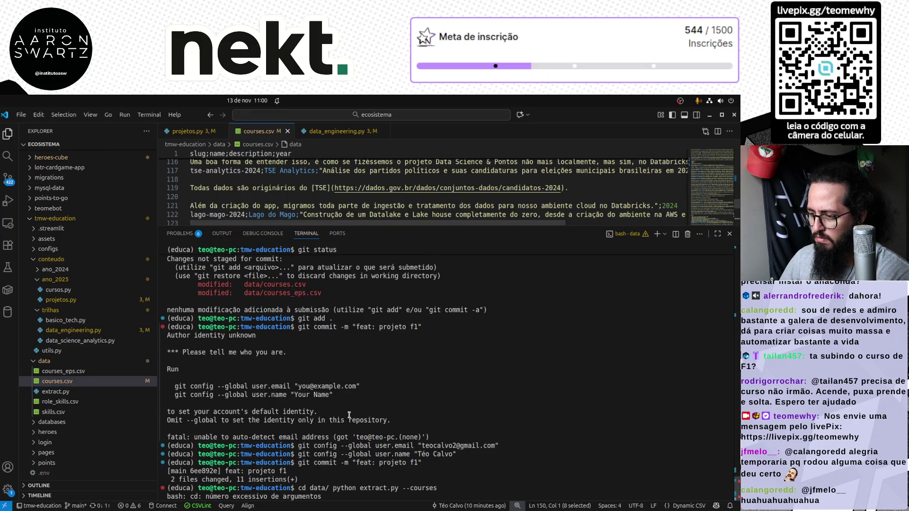
# Go up to the tmw-education folder with 'cd ..' and run git status
pyautogui.write('cd ..')
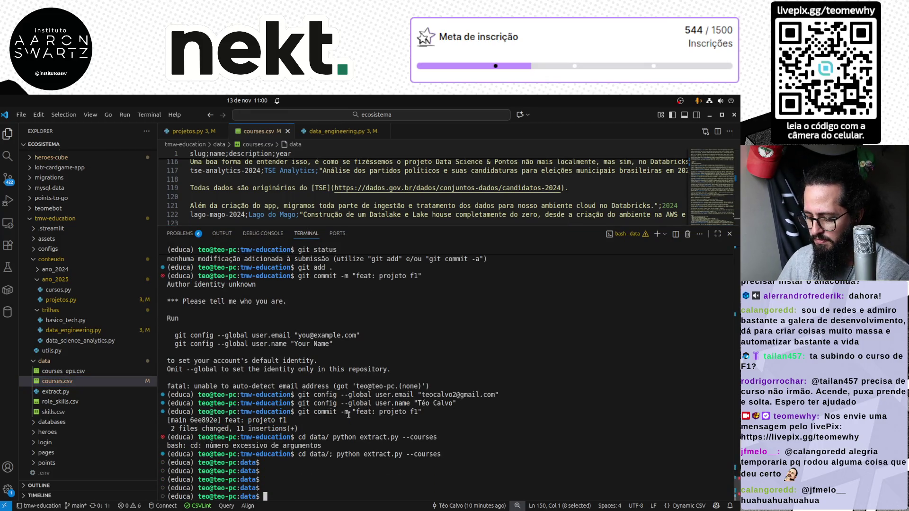
pyautogui.press('Return')
pyautogui.write('git status')
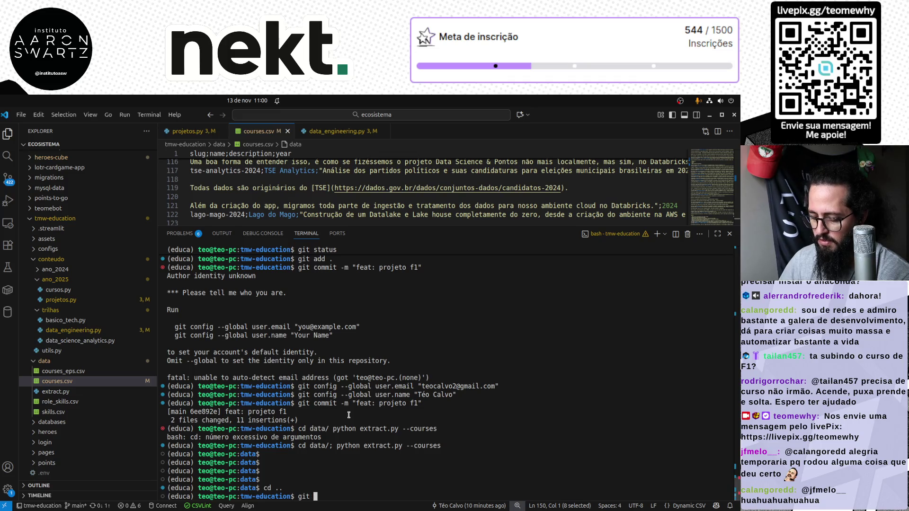
pyautogui.press('Return')
# Review 'git diff data/courses.csv' and quit the pager back to the shell prompt
pyautogui.write('git diff data')
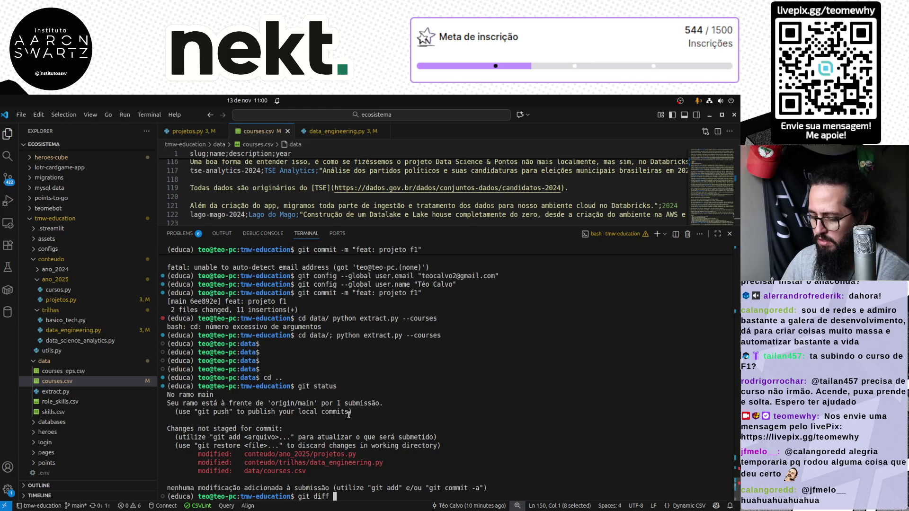
pyautogui.write('/c')
pyautogui.press('Tab')
pyautogui.write('.csv')
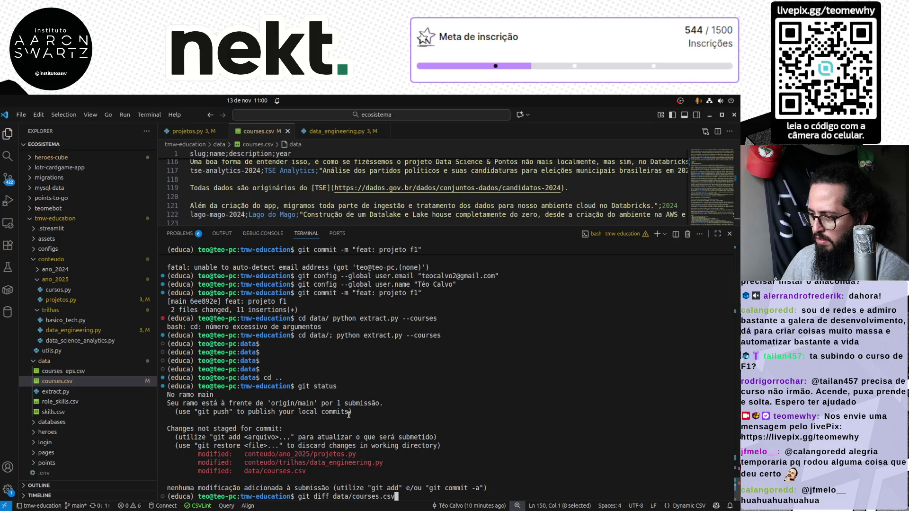
pyautogui.press('Return')
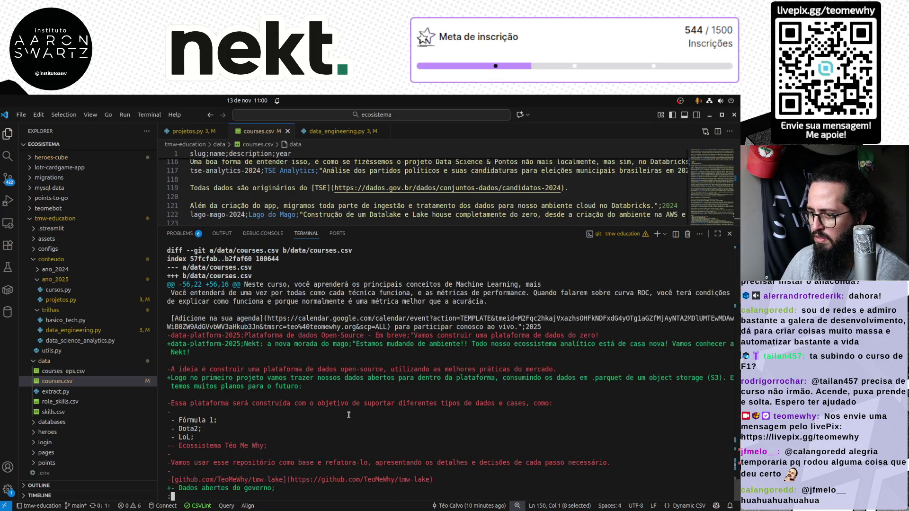
pyautogui.press('q')
pyautogui.press('Up')
pyautogui.press('Return')
pyautogui.scroll(-3, 349, 415)
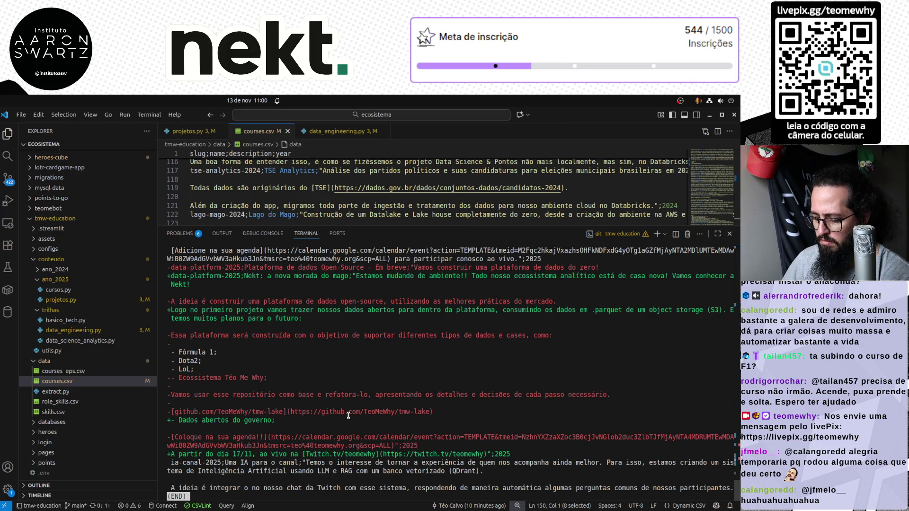
pyautogui.hotkey('ctrl', 'x')
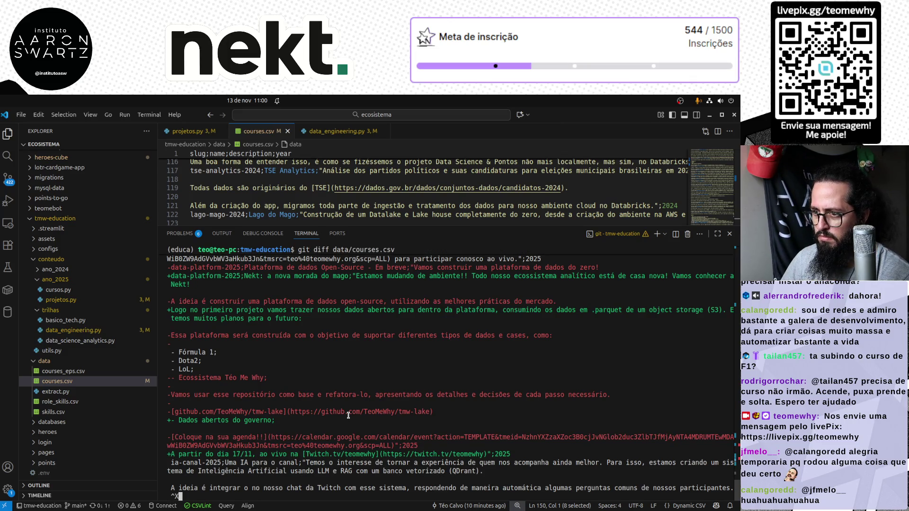
pyautogui.press('Escape')
pyautogui.press('Escape')
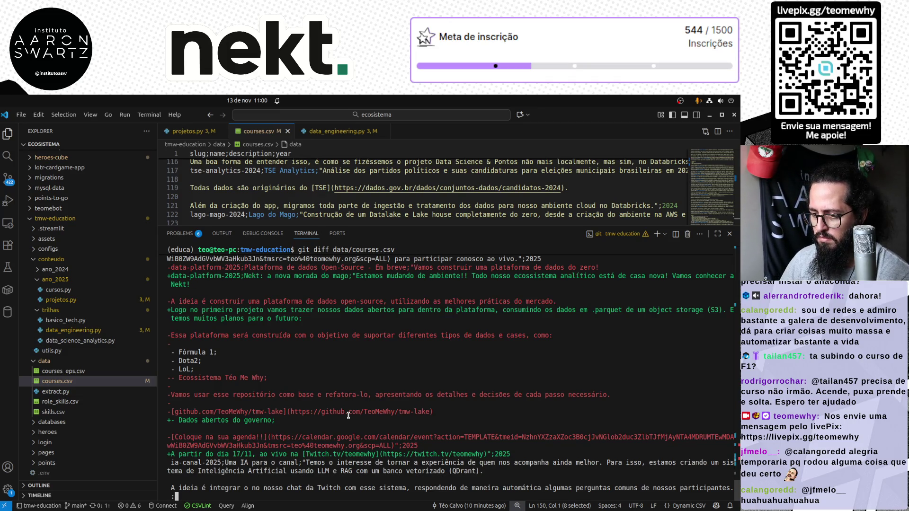
pyautogui.press('q')
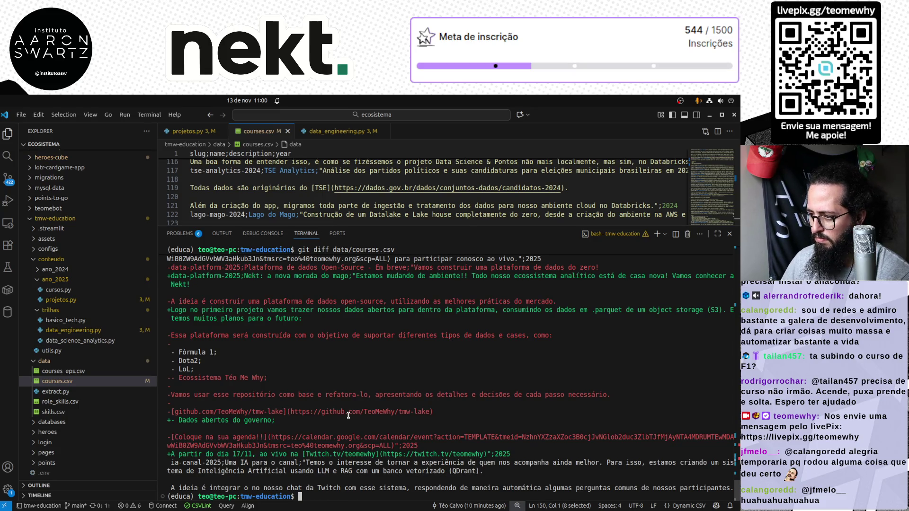
# Stage the data/ folder and commit it as 'feat: workshop nekt'
pyautogui.write('git status')
pyautogui.press('Return')
pyautogui.write('git add  data/')
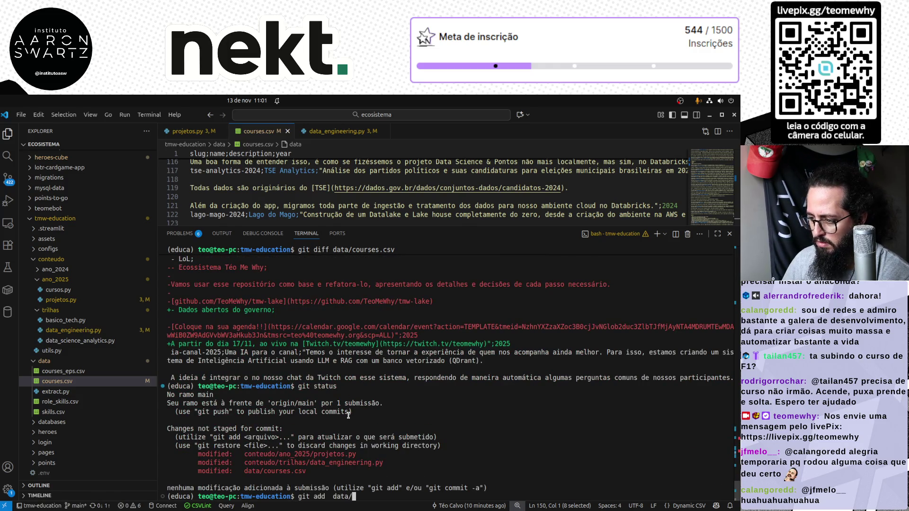
pyautogui.press('Return')
pyautogui.write('git status')
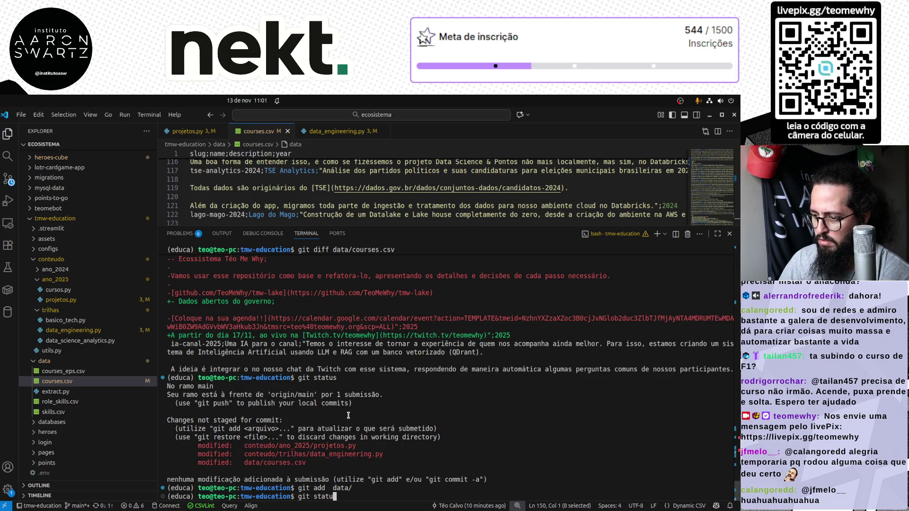
pyautogui.press('Return')
pyautogui.write('git commit -m ')
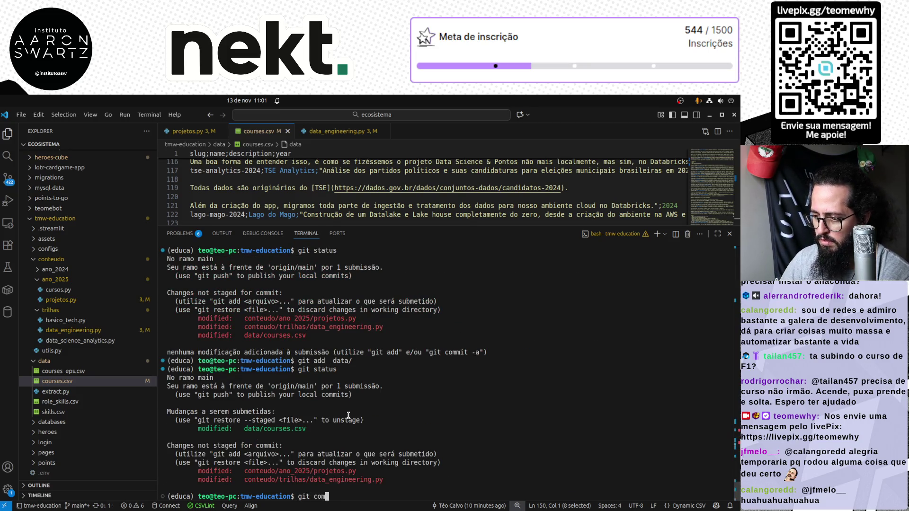
pyautogui.write('"feat: ')
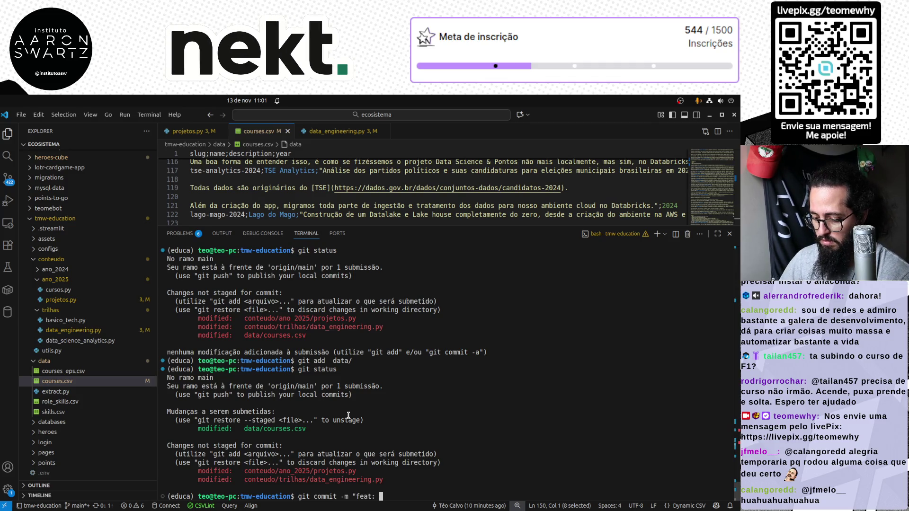
pyautogui.write('workshop nek')
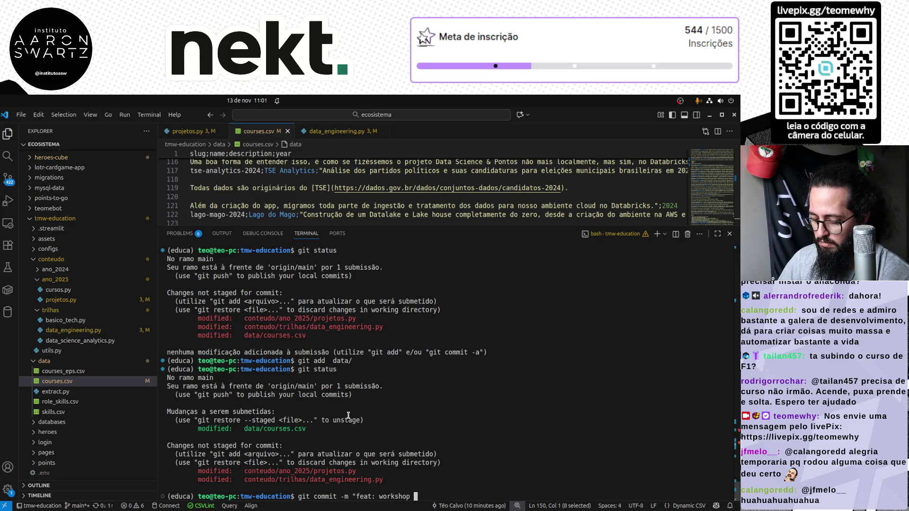
pyautogui.write('t"')
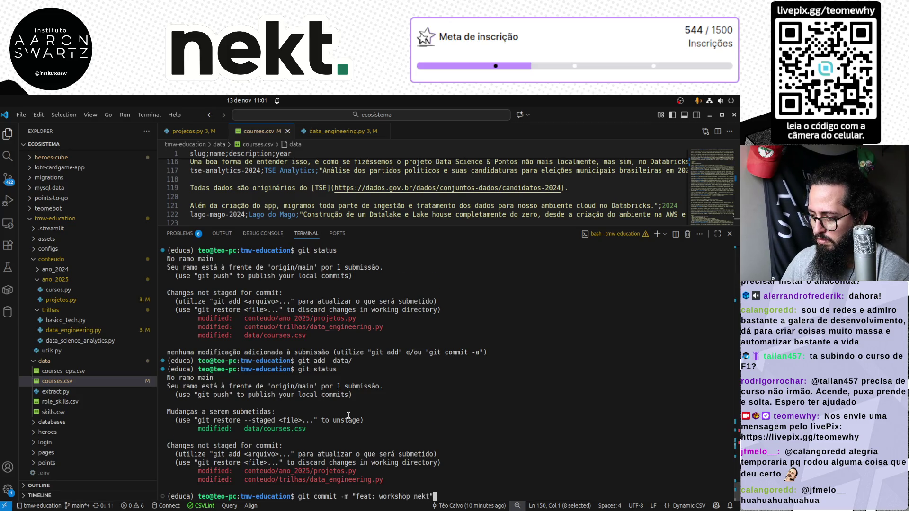
pyautogui.press('Return')
# Commit the remaining changes as 'feat: conteudo da nekt e f1' and push to origin main
pyautogui.write('git')
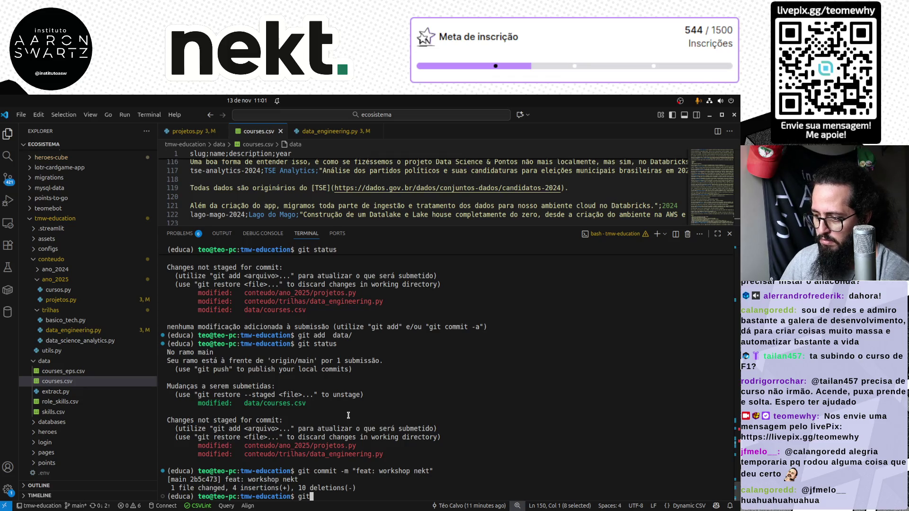
pyautogui.write(' add.')
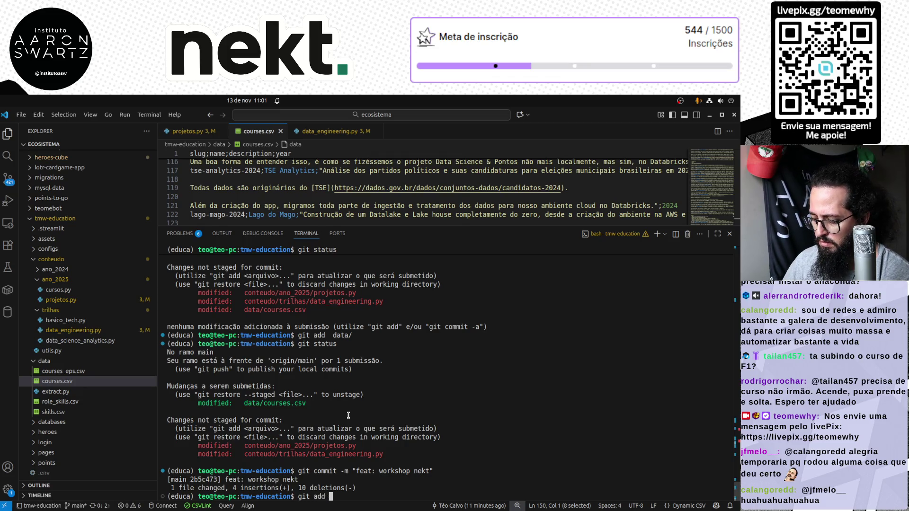
pyautogui.write('.')
pyautogui.press('Return')
pyautogui.write('gi')
pyautogui.write('t commit -m ')
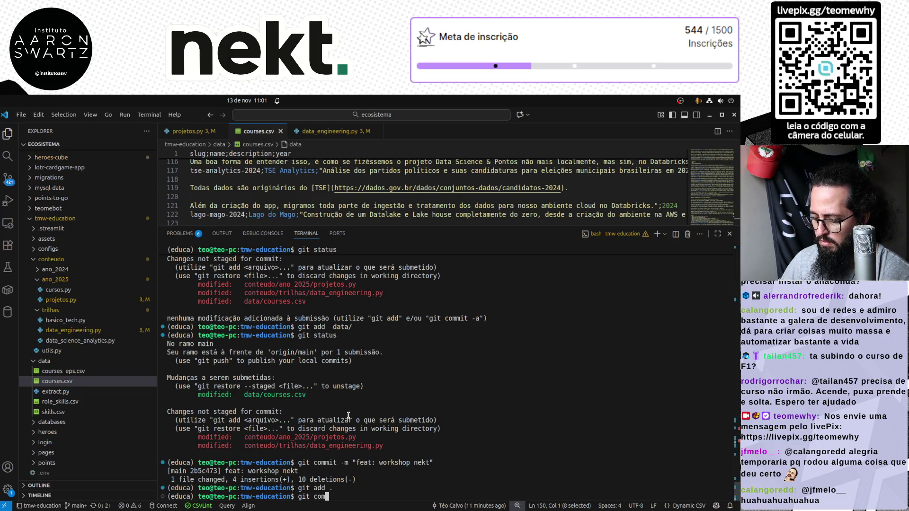
pyautogui.write('"feat: conteud')
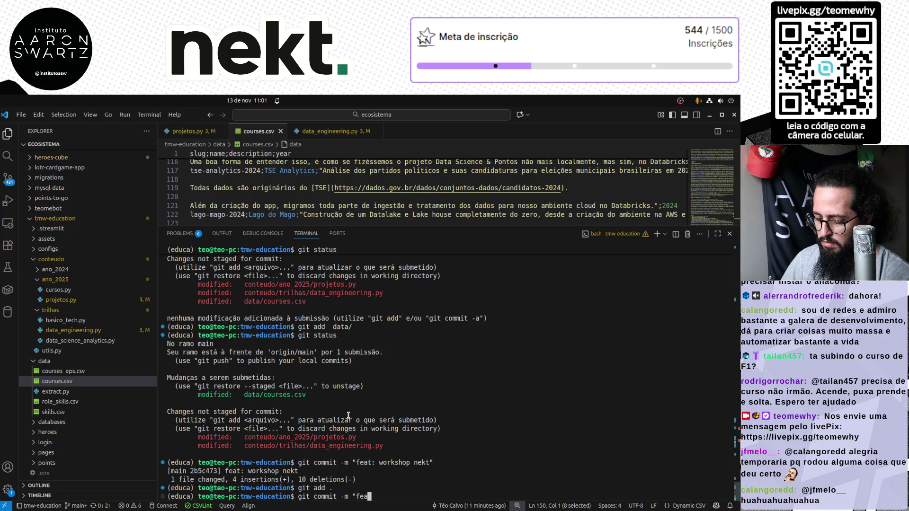
pyautogui.write('o da nekt ')
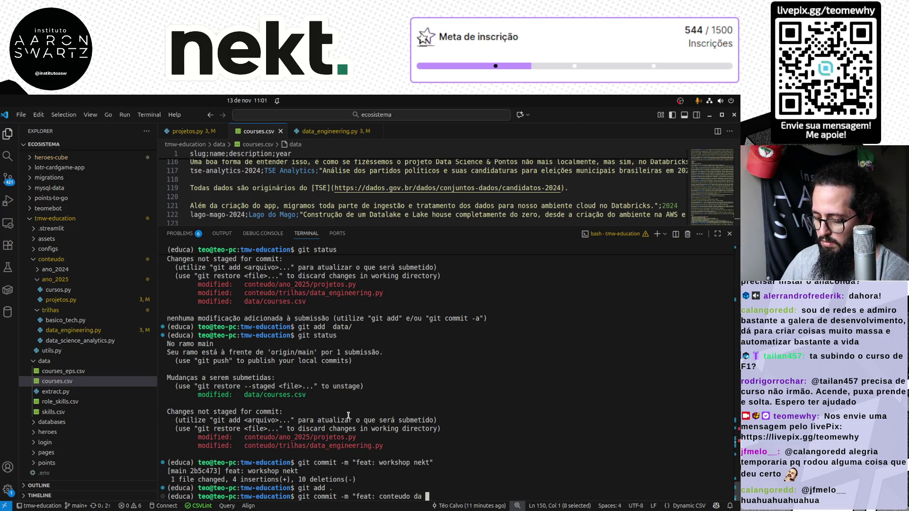
pyautogui.write('e f1"')
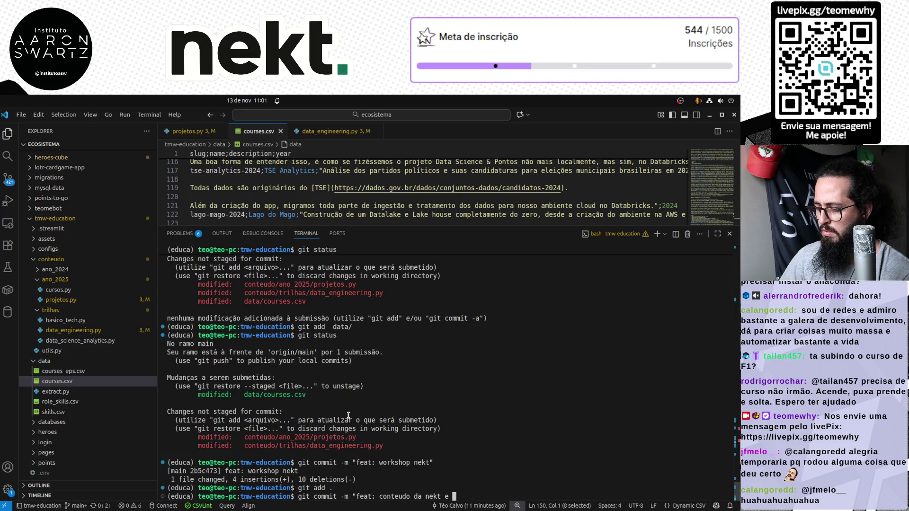
pyautogui.press('Return')
pyautogui.write('git push origin ')
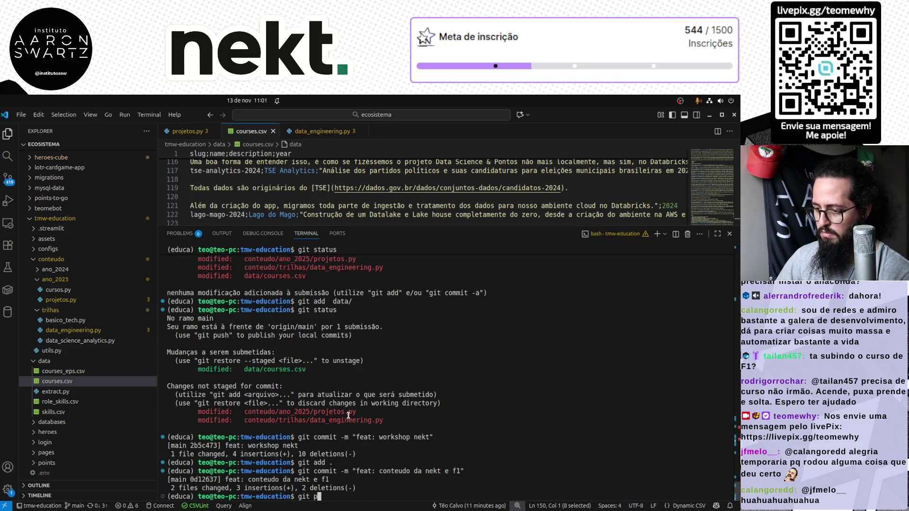
pyautogui.write('main')
pyautogui.press('Return')
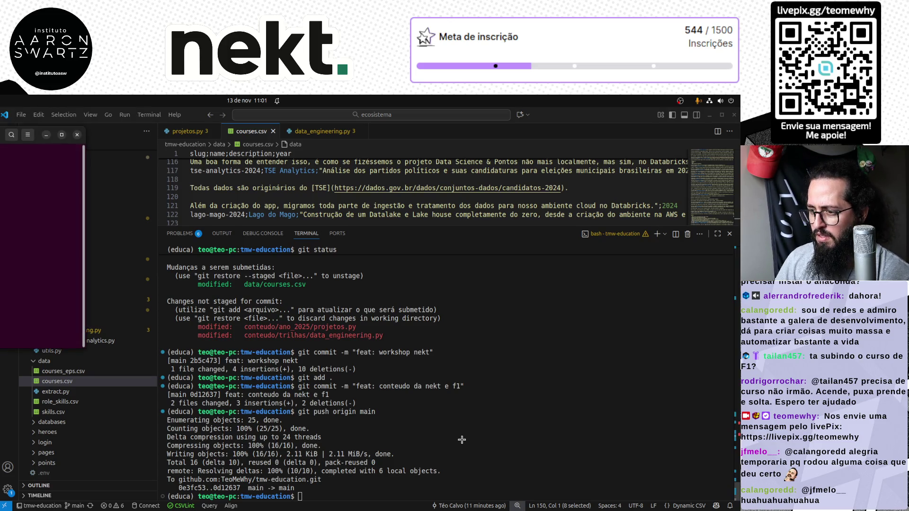
# Print the local SSH public key (~/.ssh/id_rsa.pub) in a new terminal window and copy it
pyautogui.hotkey('ctrl', 'alt', 't')
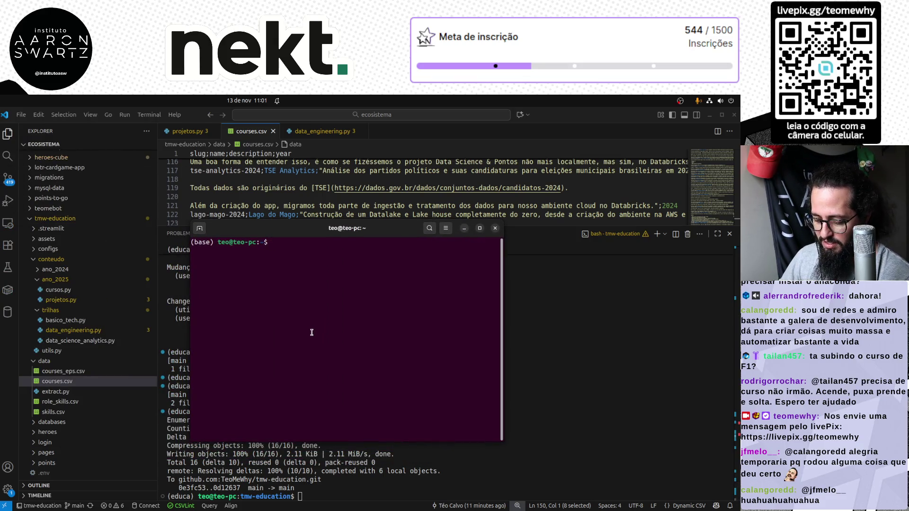
pyautogui.write('cat ~/.ssh/')
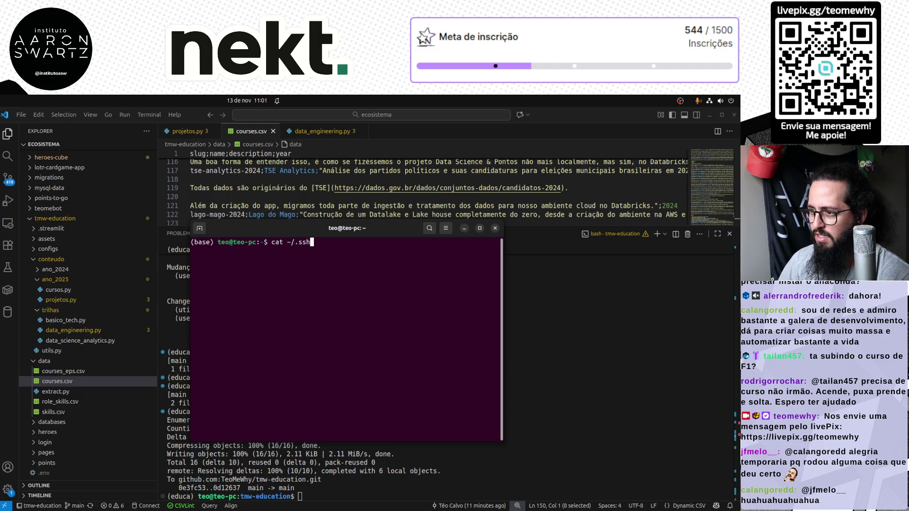
pyautogui.write('id_rsa.pub')
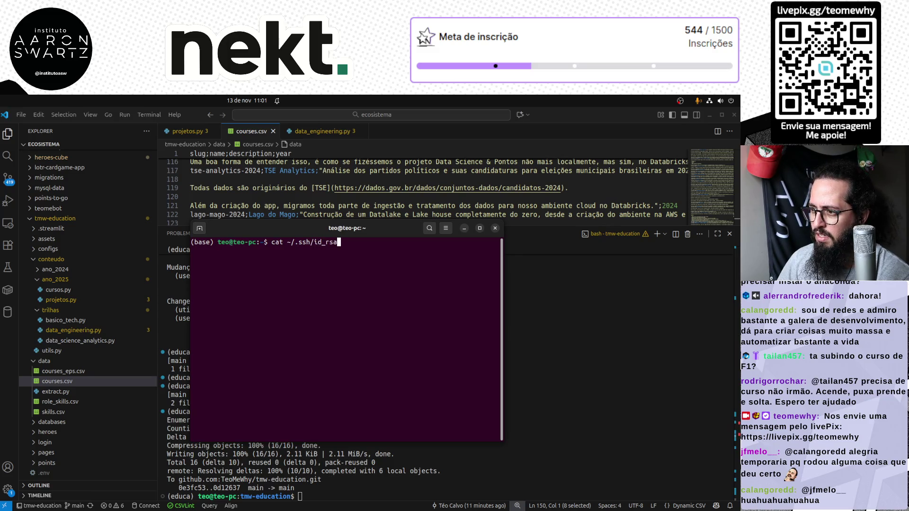
pyautogui.press('Return')
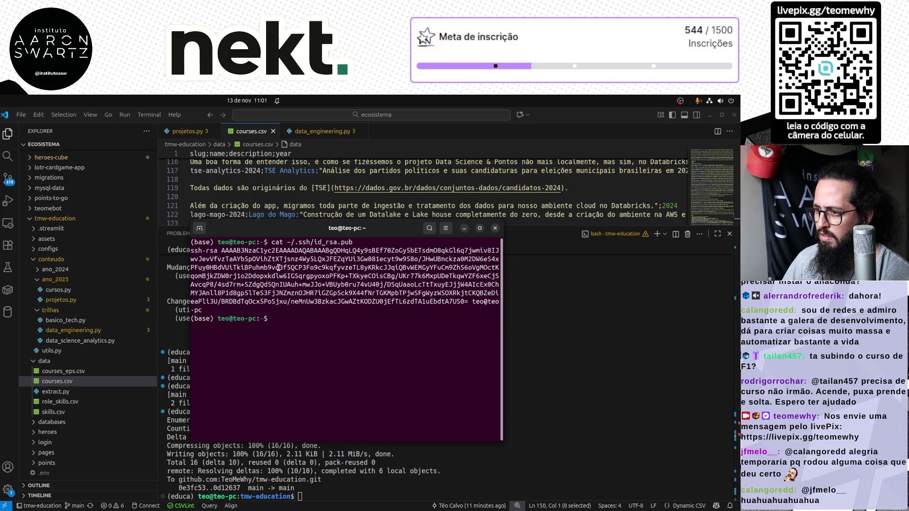
pyautogui.tripleClick(280, 267)
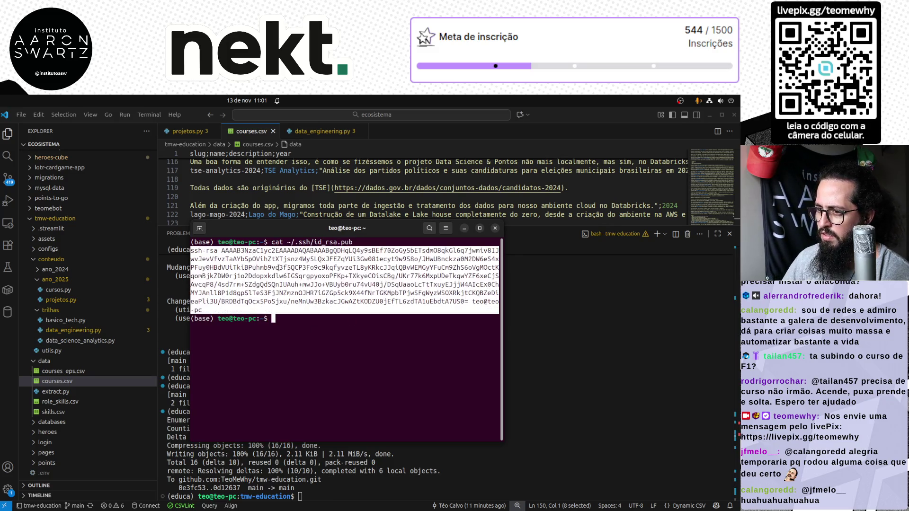
pyautogui.click(326, 359)
pyautogui.write('ssh ubuntu')
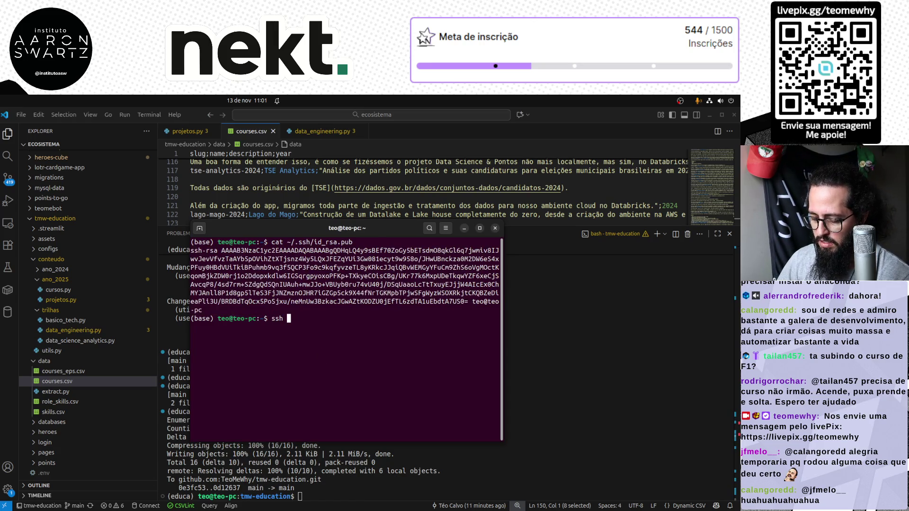
pyautogui.write('@192.1')
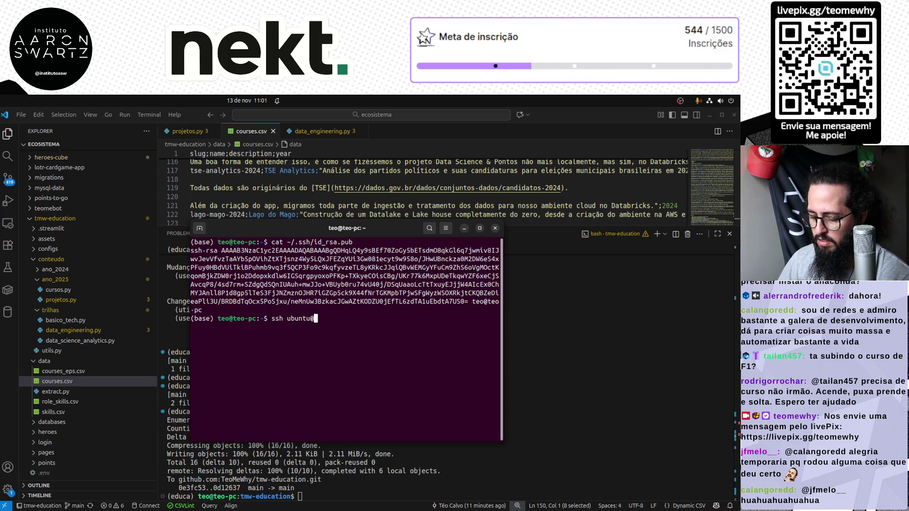
pyautogui.write('68.0.18')
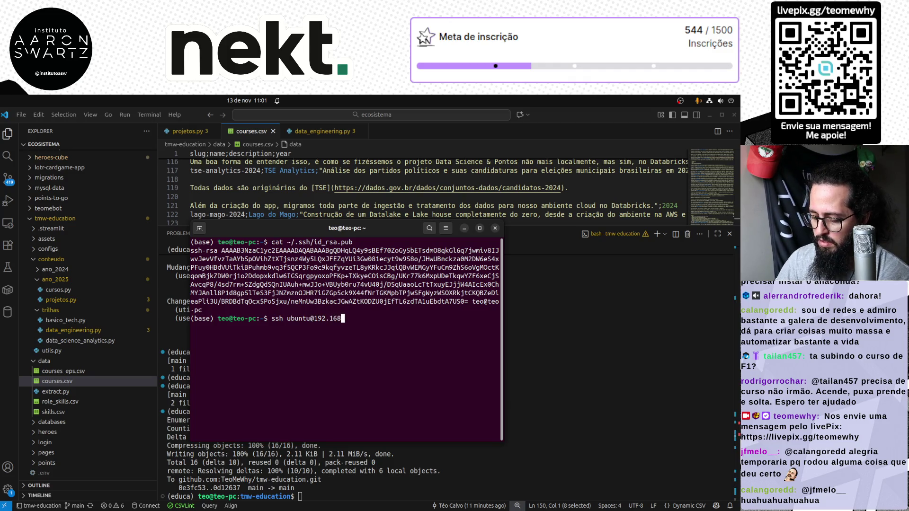
pyautogui.press('Return')
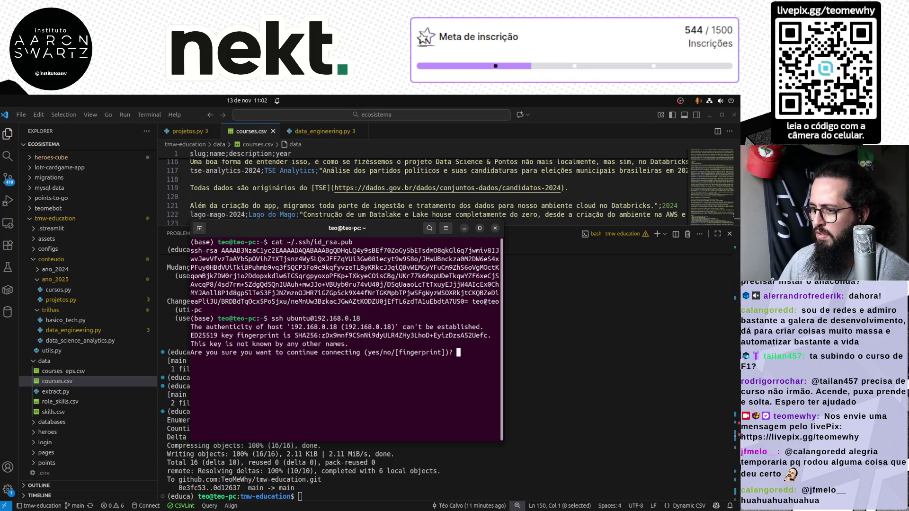
pyautogui.write('yes')
pyautogui.press('Return')
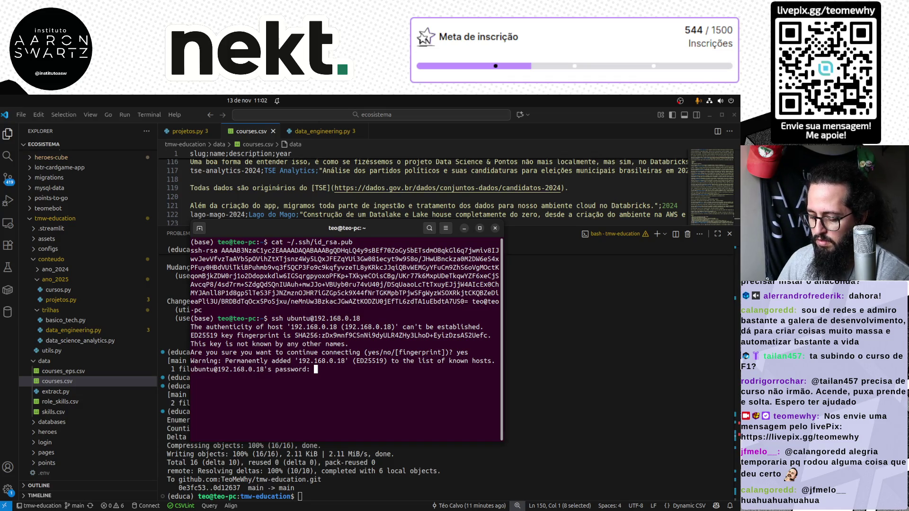
pyautogui.press('Return')
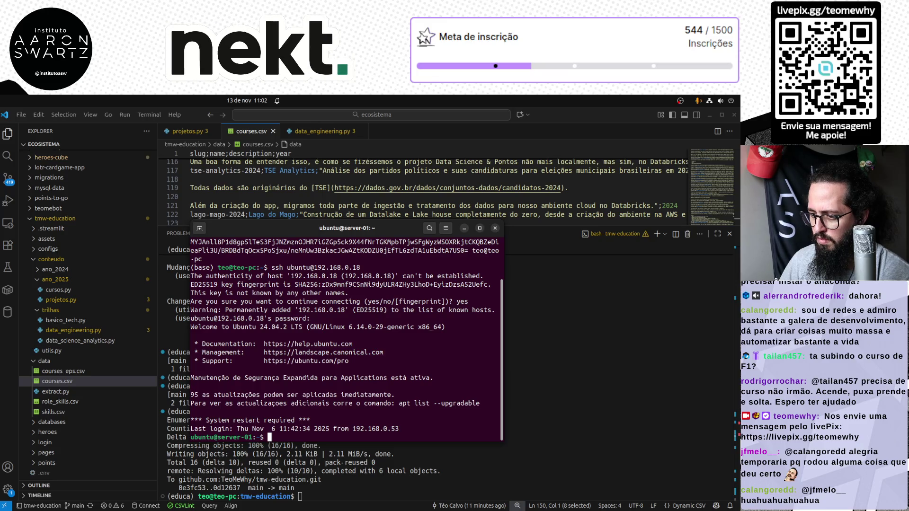
# Add the new public key as line two of ~/.ssh/authorized_keys in nano and save
pyautogui.write('nano ')
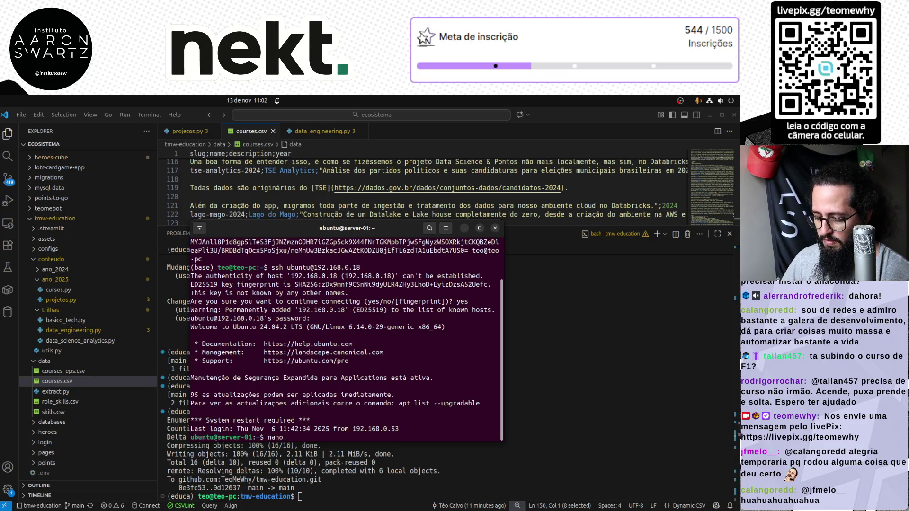
pyautogui.write('~.')
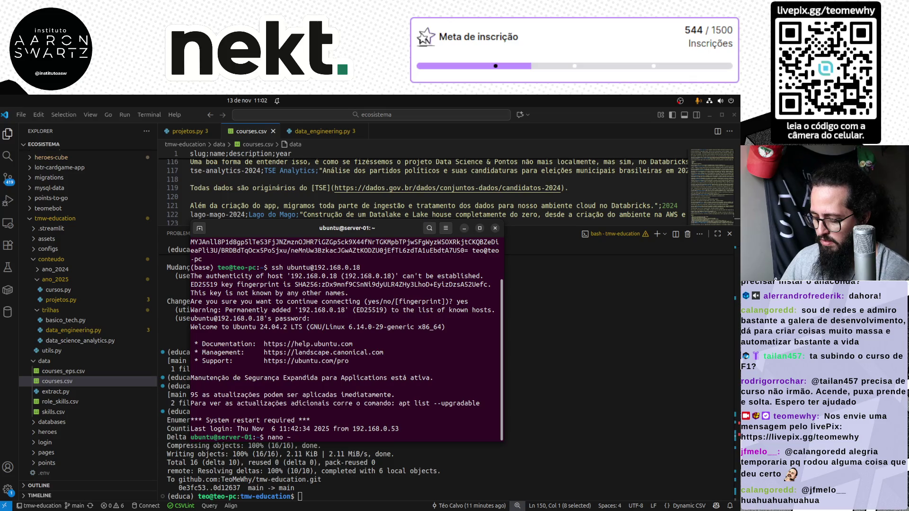
pyautogui.write('./ssh')
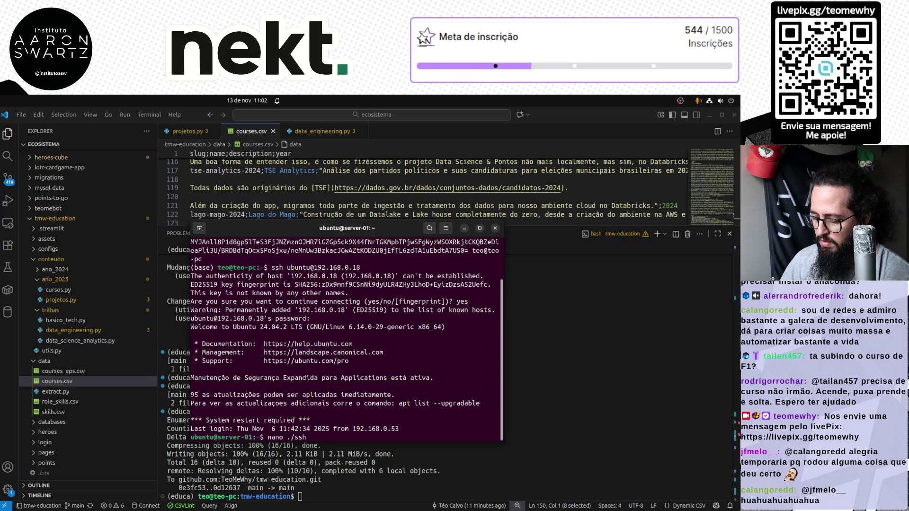
pyautogui.write('a')
pyautogui.press('BackSpace')
pyautogui.press('BackSpace')
pyautogui.press('BackSpace')
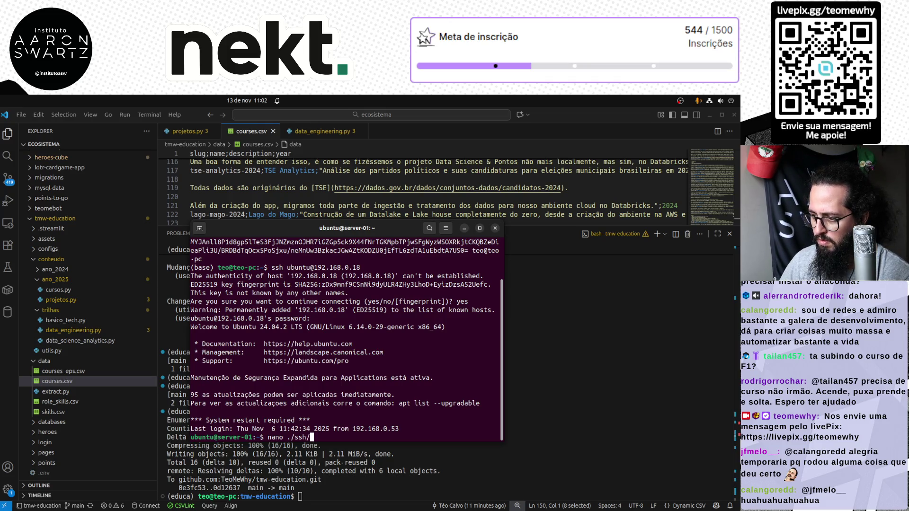
pyautogui.write('.ssh/')
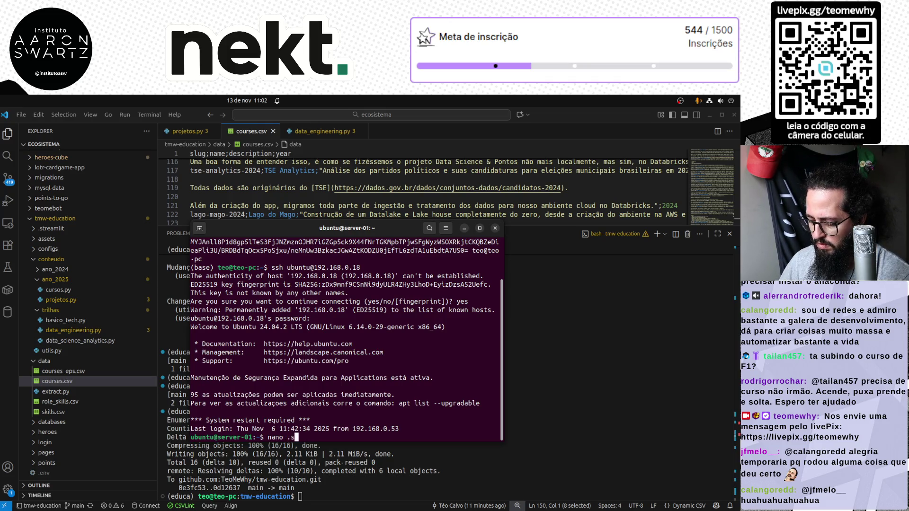
pyautogui.write('aut')
pyautogui.press('Tab')
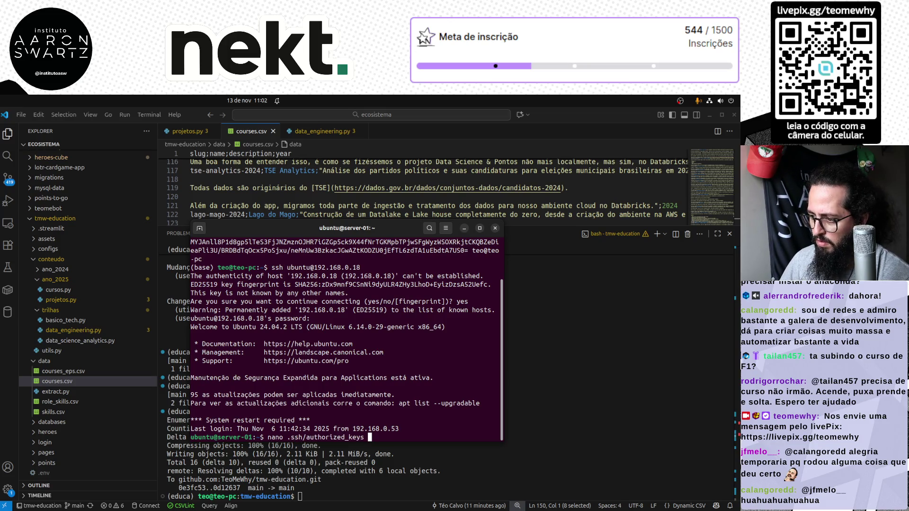
pyautogui.press('Return')
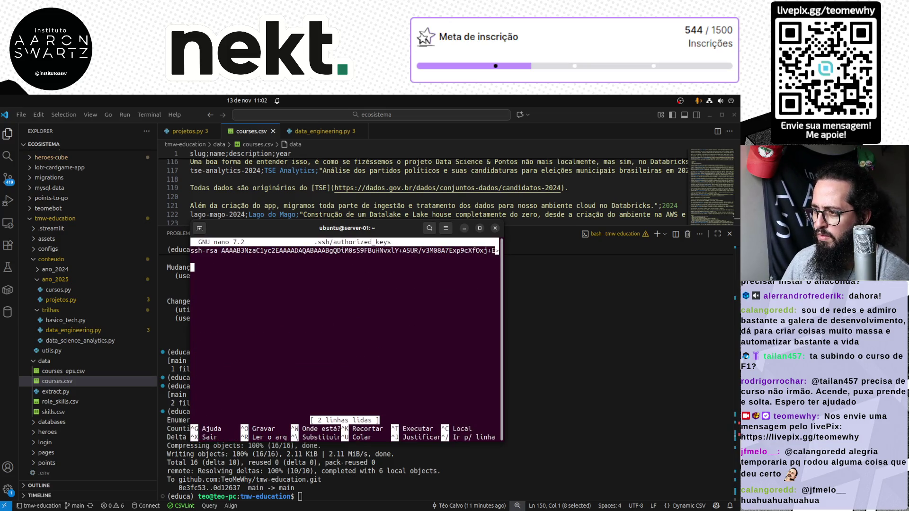
pyautogui.press('Return')
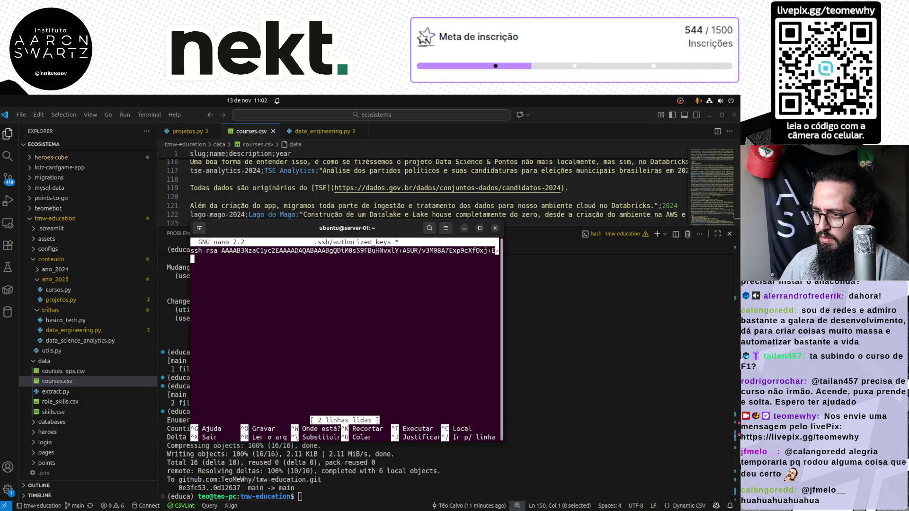
pyautogui.hotkey('ctrl', 'shift', 'v')
pyautogui.hotkey('ctrl', 'x')
pyautogui.press('y')
pyautogui.press('Return')
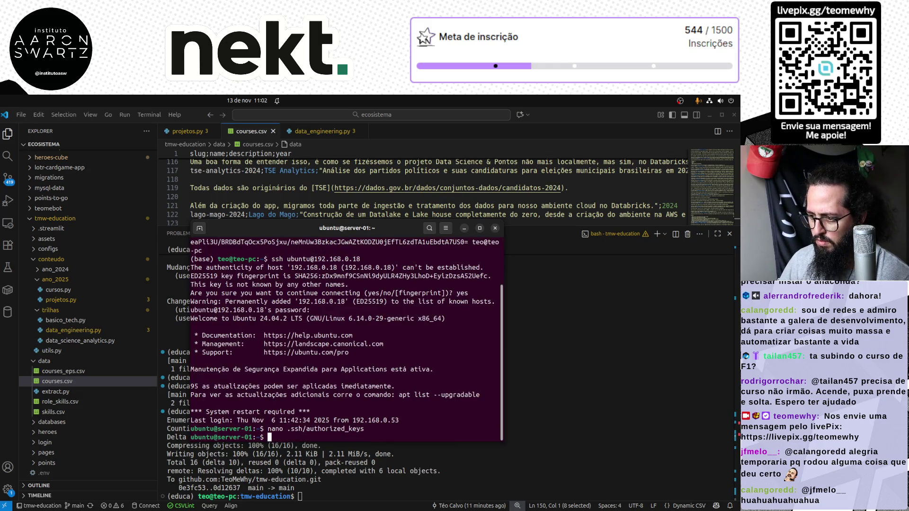
# Delete the old first key line from authorized_keys in vi and save with :wq
pyautogui.write('vi .ssh/au')
pyautogui.press('Tab')
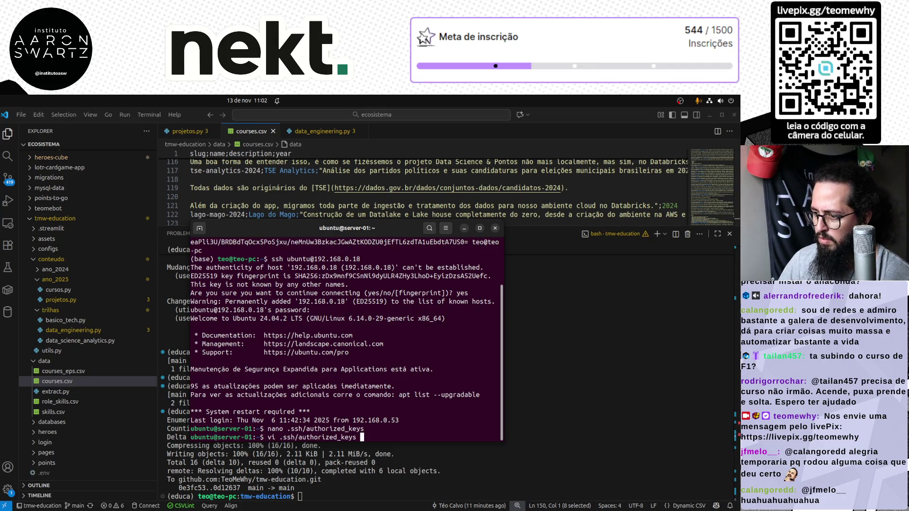
pyautogui.press('Return')
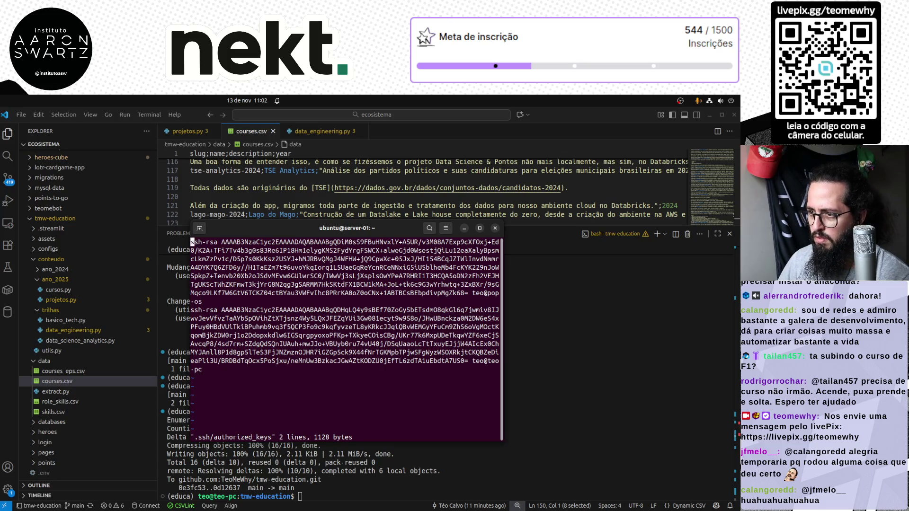
pyautogui.press('d')
pyautogui.press('d')
pyautogui.write(':wq')
pyautogui.press('Return')
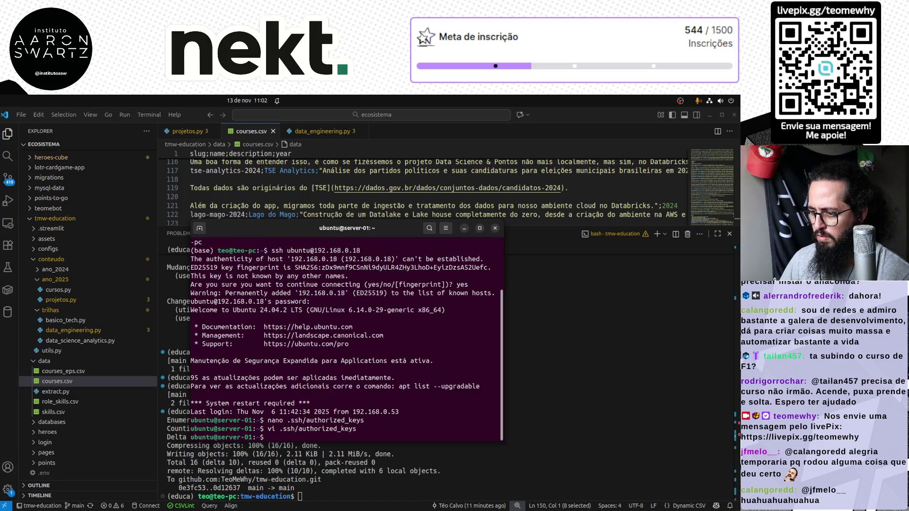
# Log out of server-01 and reconnect to it over SSH
pyautogui.hotkey('ctrl', 'd')
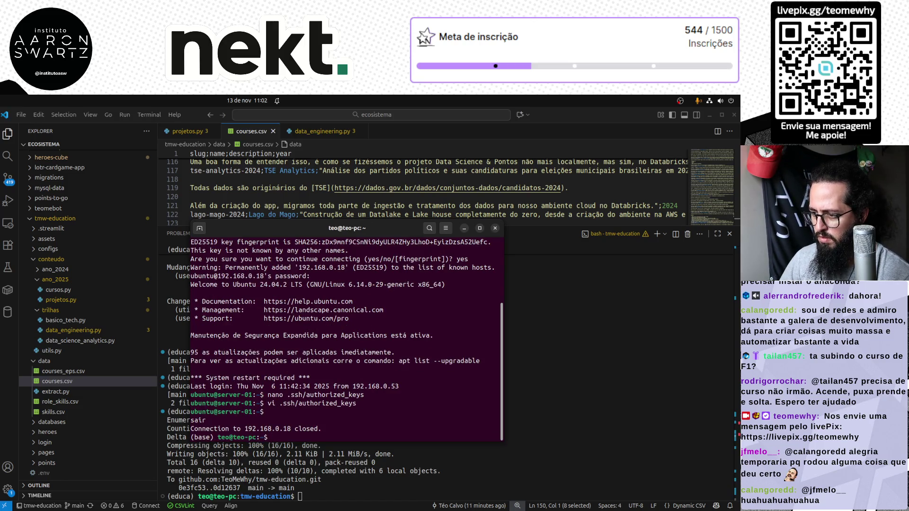
pyautogui.press('Up')
pyautogui.press('Return')
pyautogui.write('cd repos/')
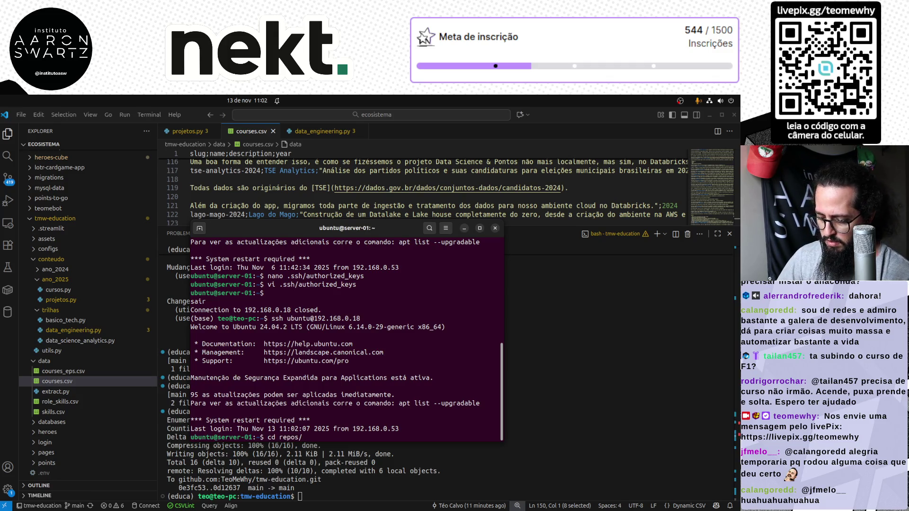
pyautogui.write('tm')
# Pull the latest main branch into repos/tmw-education, then go back up to repos
pyautogui.press('Tab')
pyautogui.press('Return')
pyautogui.write('git pull origin')
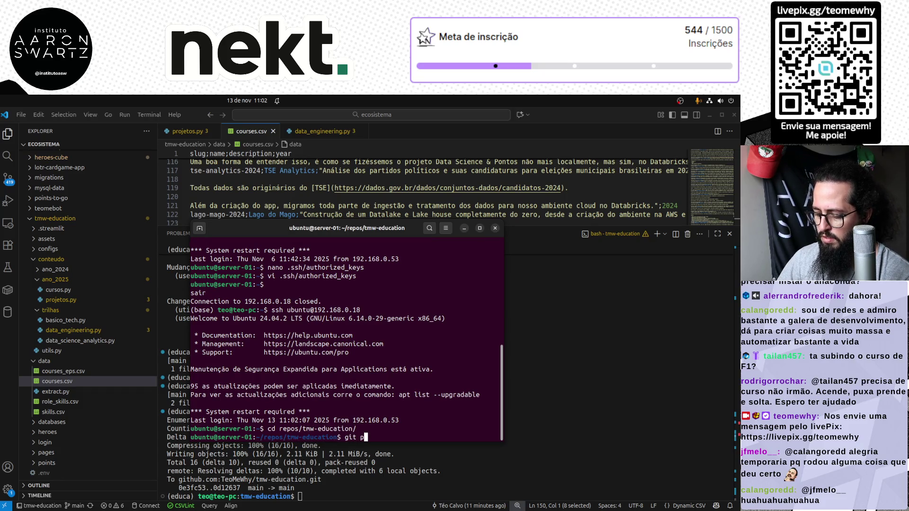
pyautogui.write(' main')
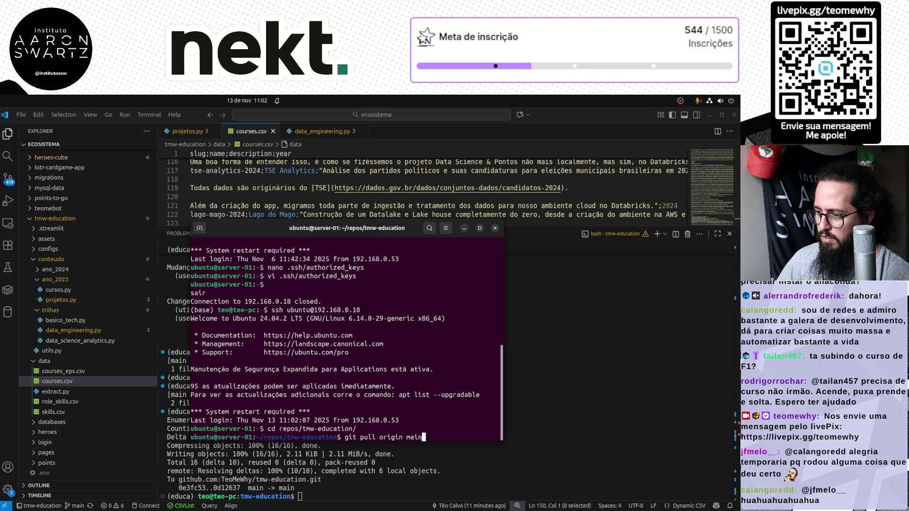
pyautogui.press('Return')
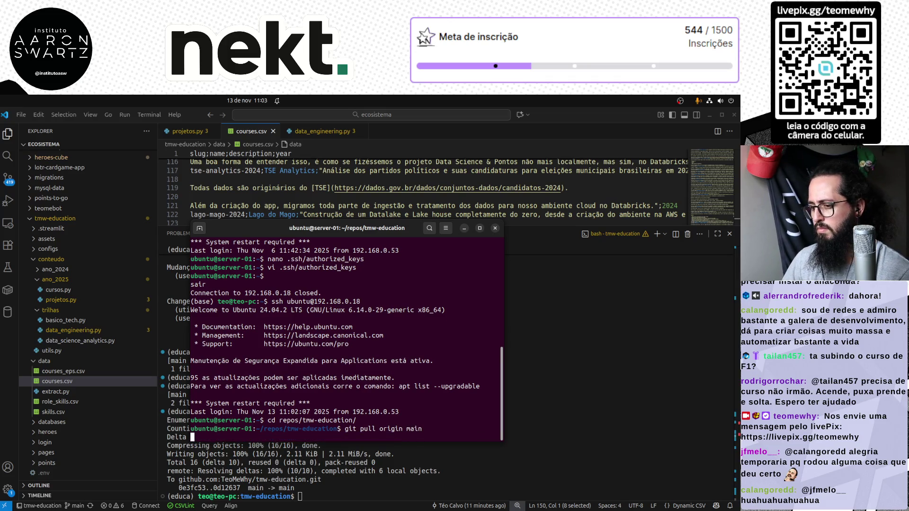
pyautogui.write('cd ..')
pyautogui.press('Return')
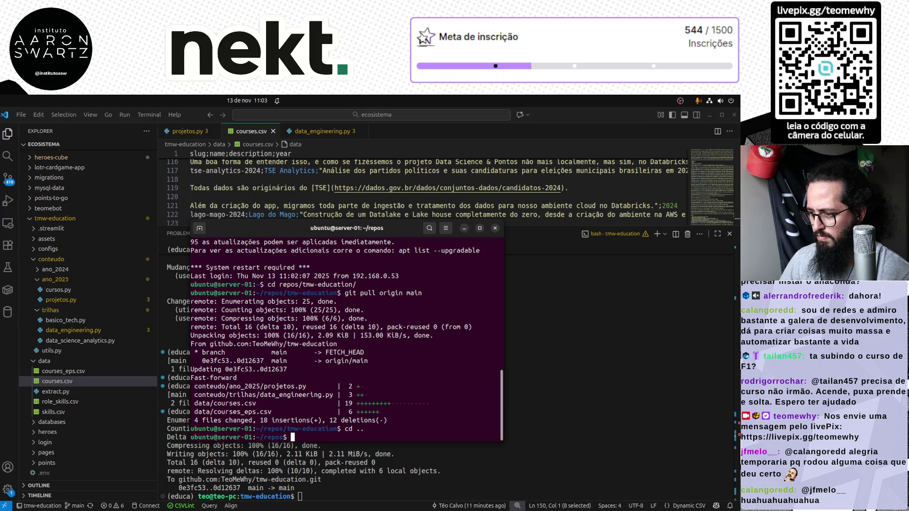
# Start a background rebuild with sudo docker compose up app --build -d, then widen the terminal
pyautogui.write('sudo docker')
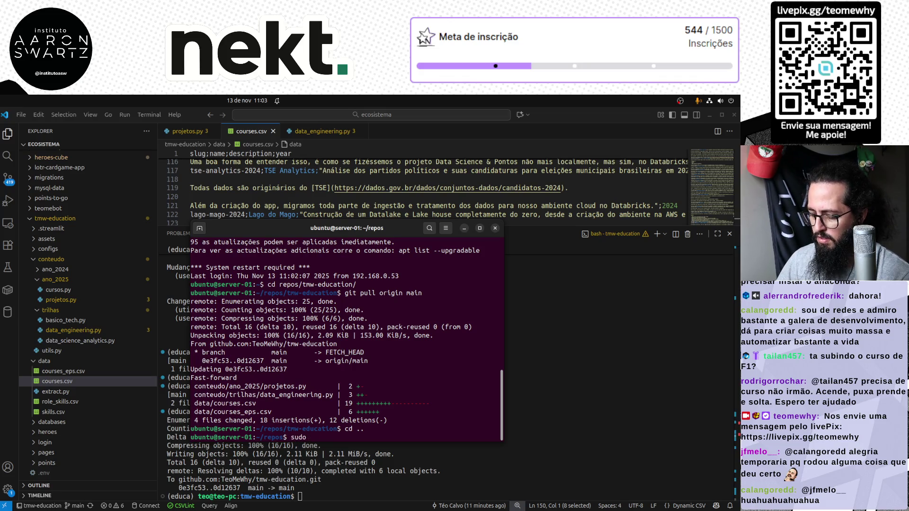
pyautogui.write(' compose up --bu')
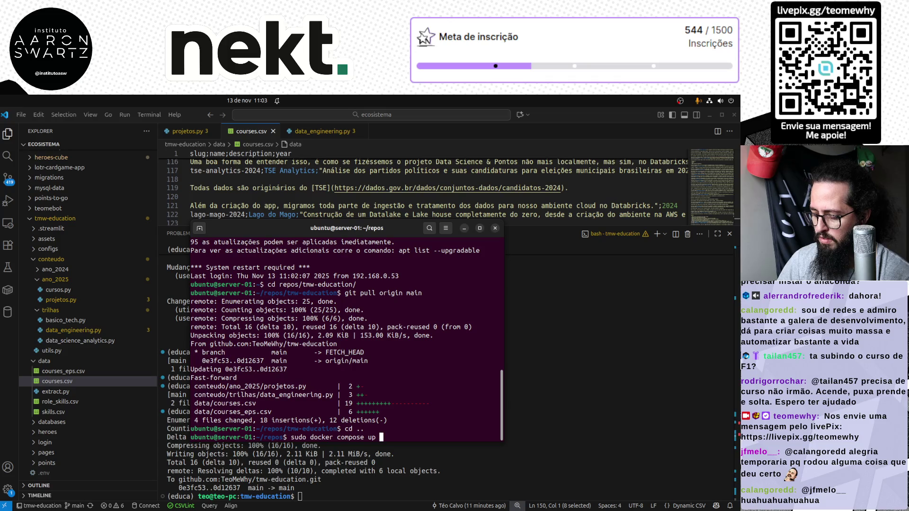
pyautogui.write('ild')
pyautogui.press('Left')
pyautogui.press('Left')
pyautogui.press('Left')
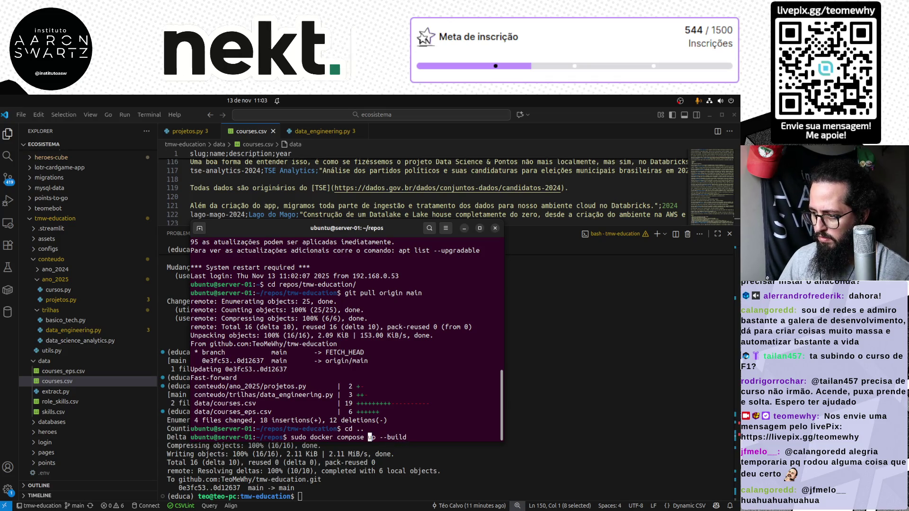
pyautogui.write('app')
pyautogui.press('End')
pyautogui.write('-d')
pyautogui.press('Return')
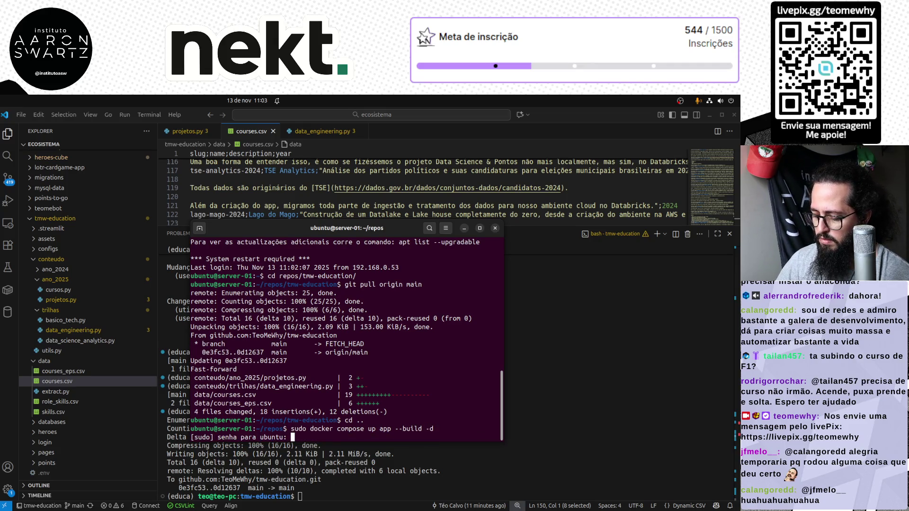
pyautogui.press('Return')
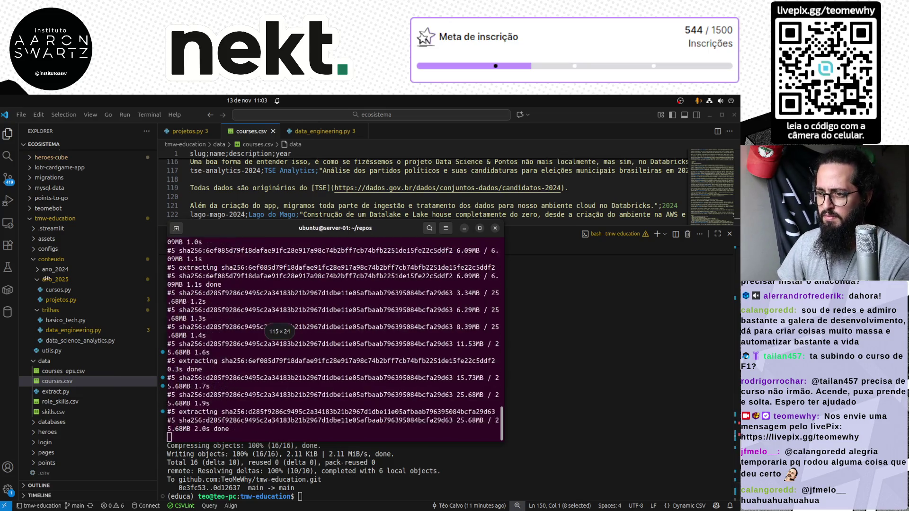
pyautogui.moveTo(190, 284); pyautogui.dragTo(46, 284)
pyautogui.moveTo(208, 492)
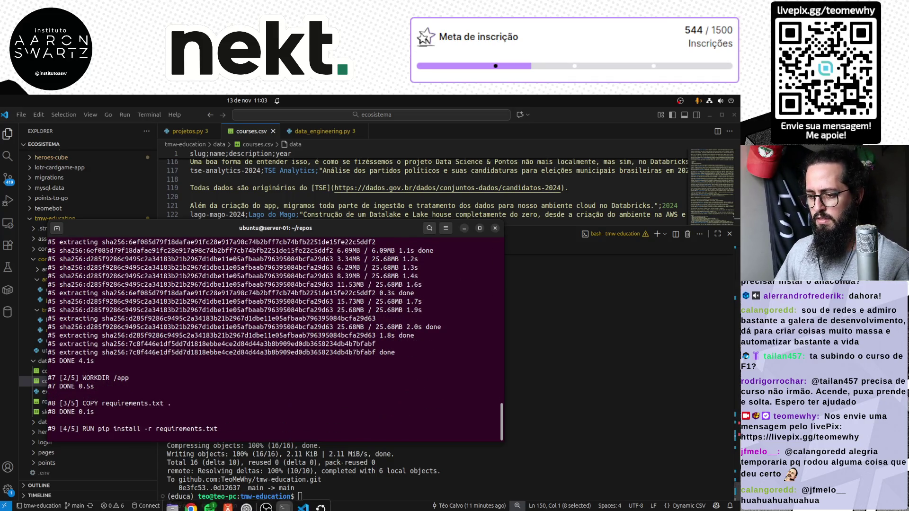
pyautogui.click(192, 502)
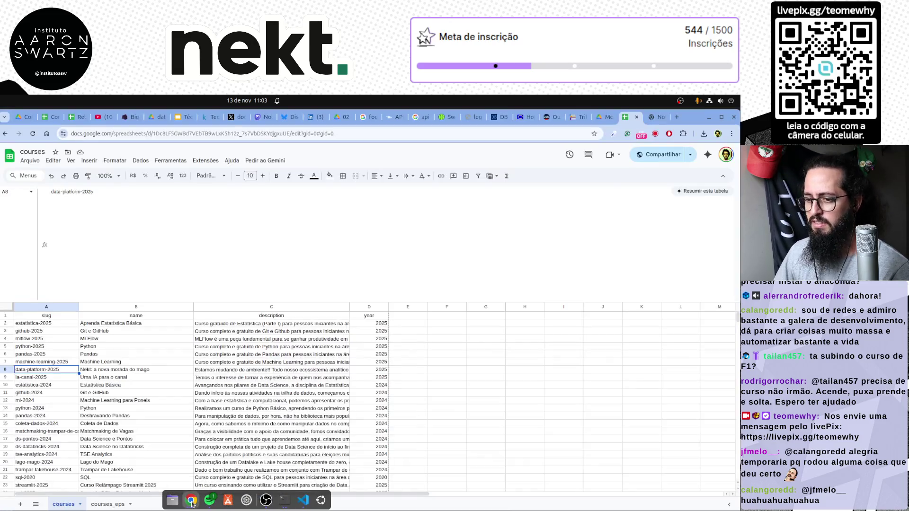
# Load cursos.teomewhy.org in a new Chrome tab, then return to the server terminal
pyautogui.click(677, 117)
pyautogui.write('cur')
pyautogui.press('Return')
pyautogui.hotkey('alt', 'Tab')
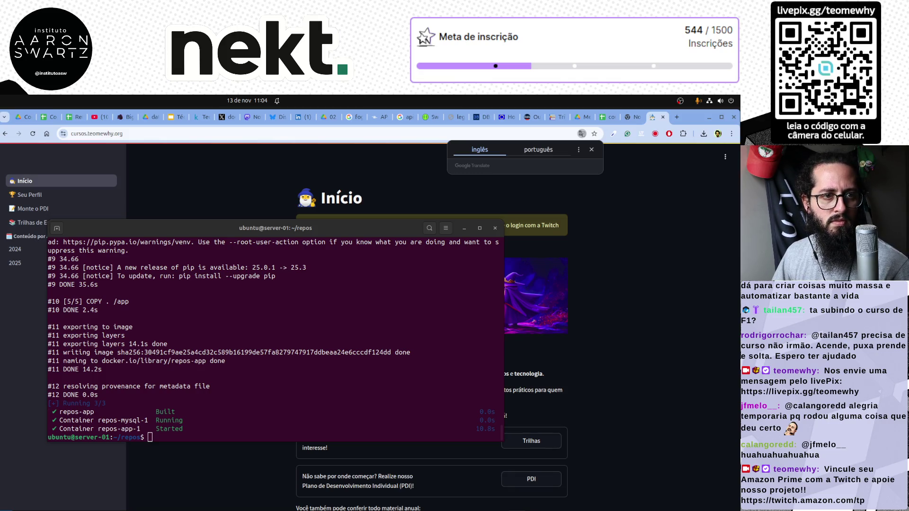
# Search YouTube for 'y nekt' and open the Nekt + AWS Setup video, paused at the start
pyautogui.click(98, 118)
pyautogui.tripleClick(344, 153)
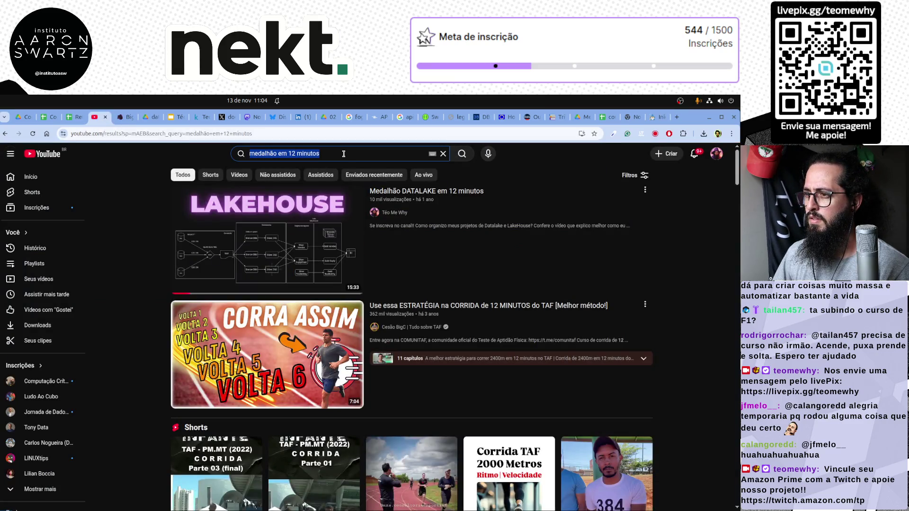
pyautogui.write('y nekt')
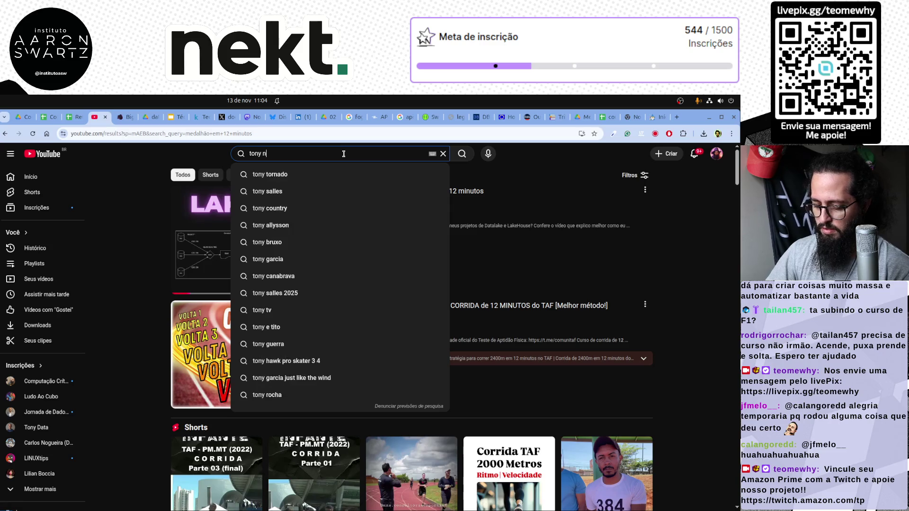
pyautogui.press('Return')
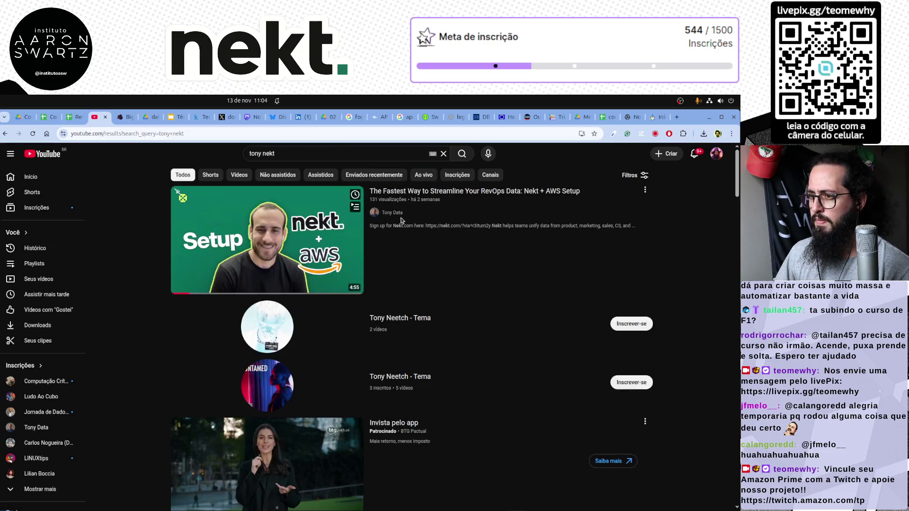
pyautogui.click(209, 198)
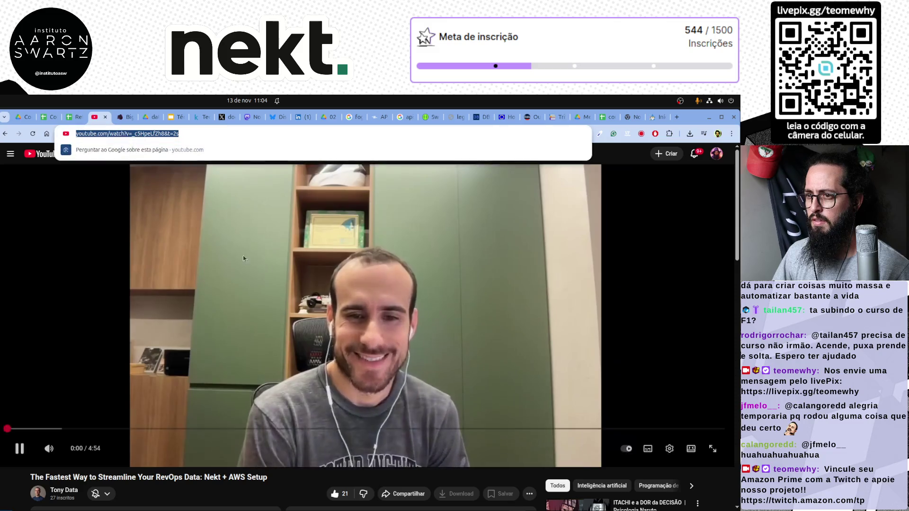
pyautogui.click(243, 263)
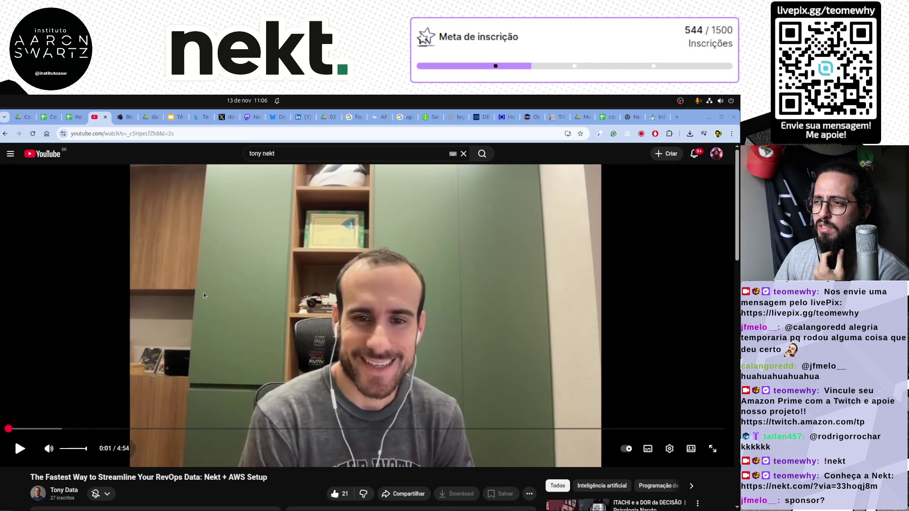
# Close the YouTube, Big Data Brazil, datacon Drive, Desafios ao vivo and Kaggle tabs
pyautogui.click(74, 118)
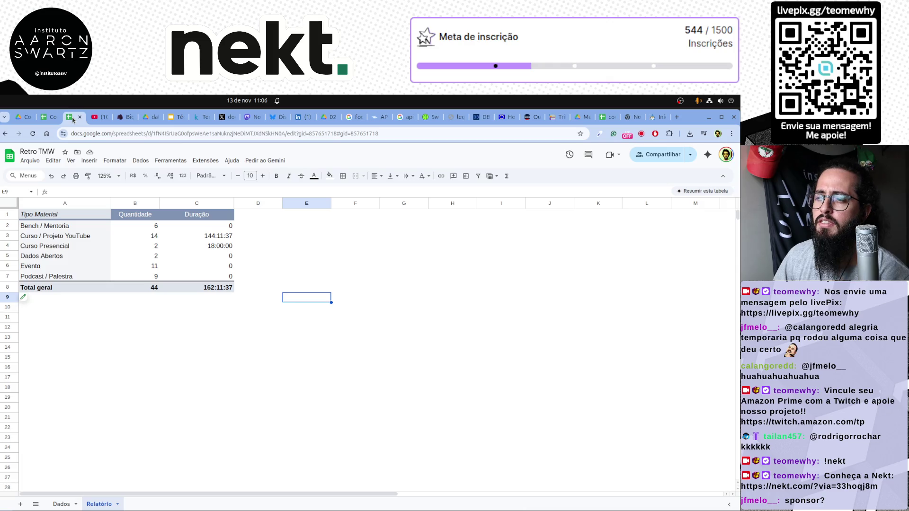
pyautogui.click(50, 117)
pyautogui.click(24, 117)
pyautogui.click(96, 118)
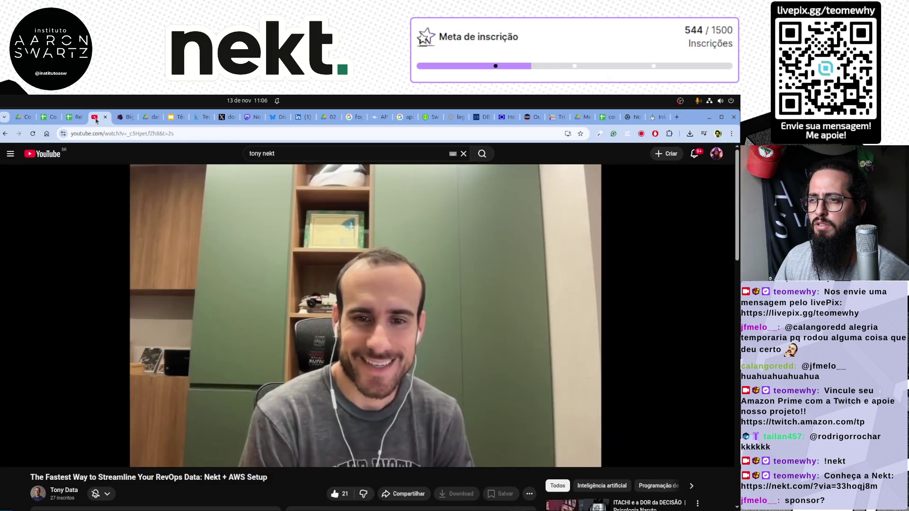
pyautogui.middleClick(94, 118)
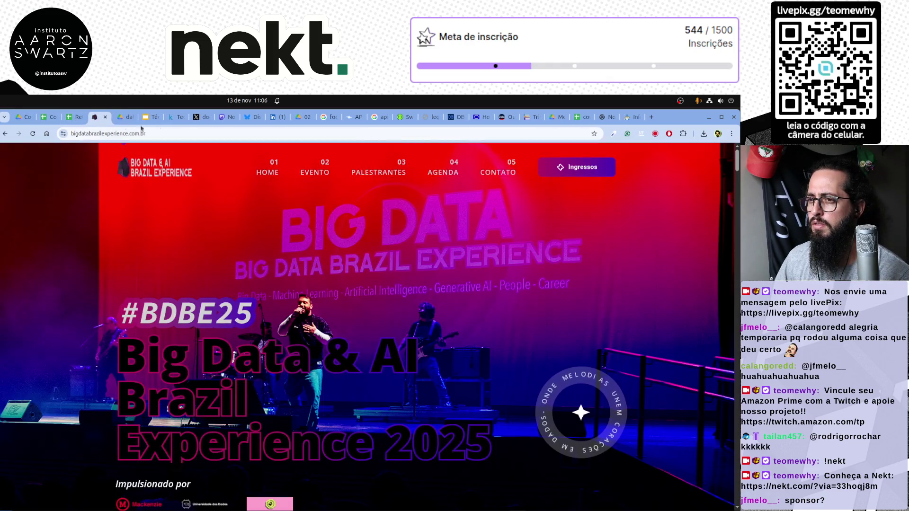
pyautogui.middleClick(95, 117)
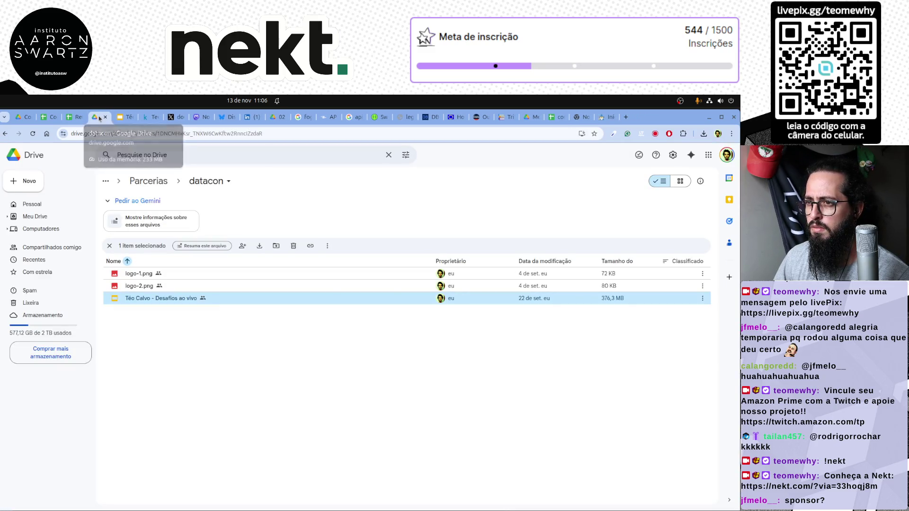
pyautogui.middleClick(99, 118)
pyautogui.middleClick(99, 118)
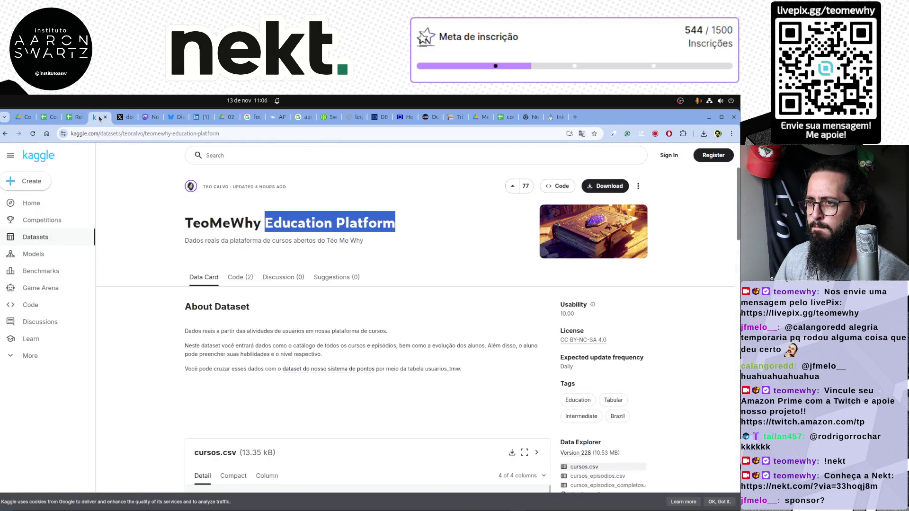
pyautogui.middleClick(99, 118)
# Close the empty tab, LinkedIn, legis XML, DBnomics, Our World in Data, Meu Drive and other leftover tabs
pyautogui.click(177, 117)
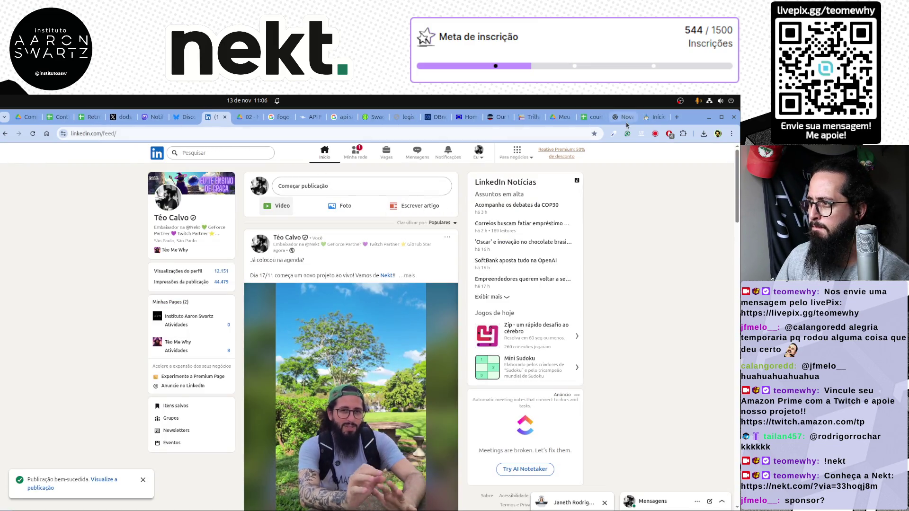
pyautogui.click(624, 118)
pyautogui.middleClick(624, 121)
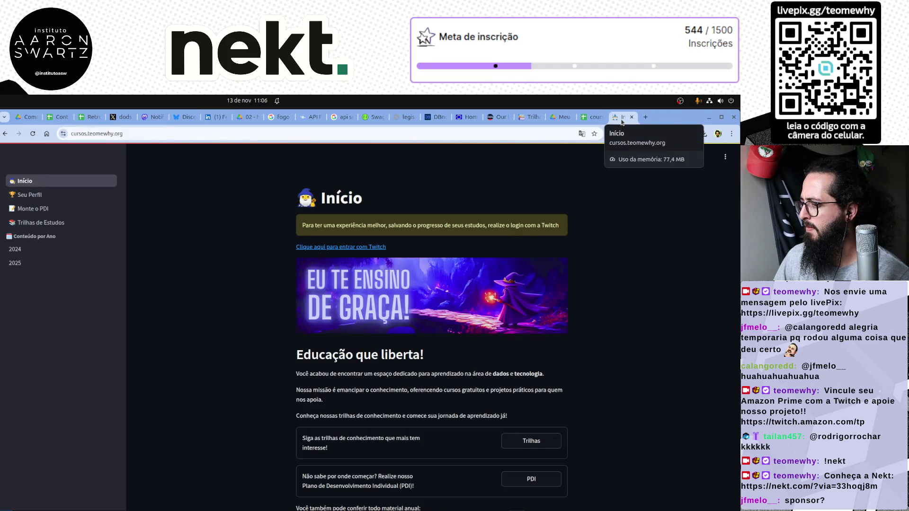
pyautogui.click(224, 117)
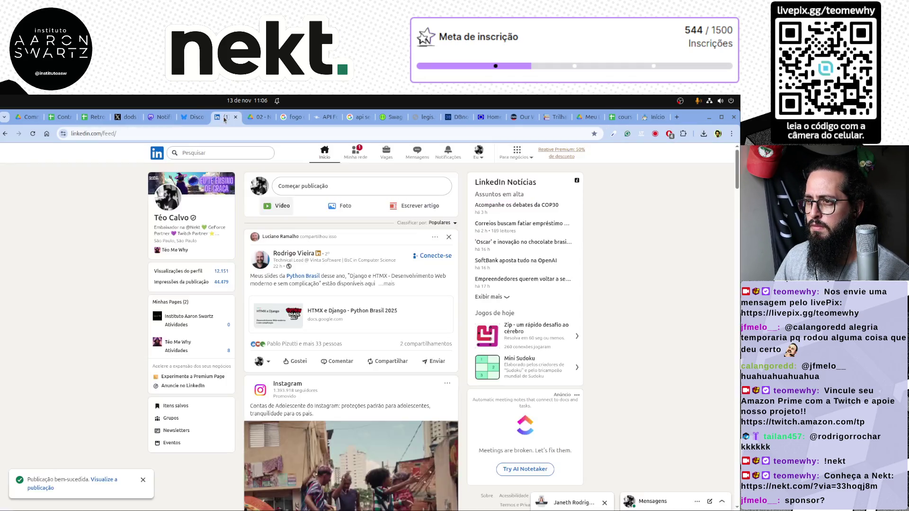
pyautogui.middleClick(224, 120)
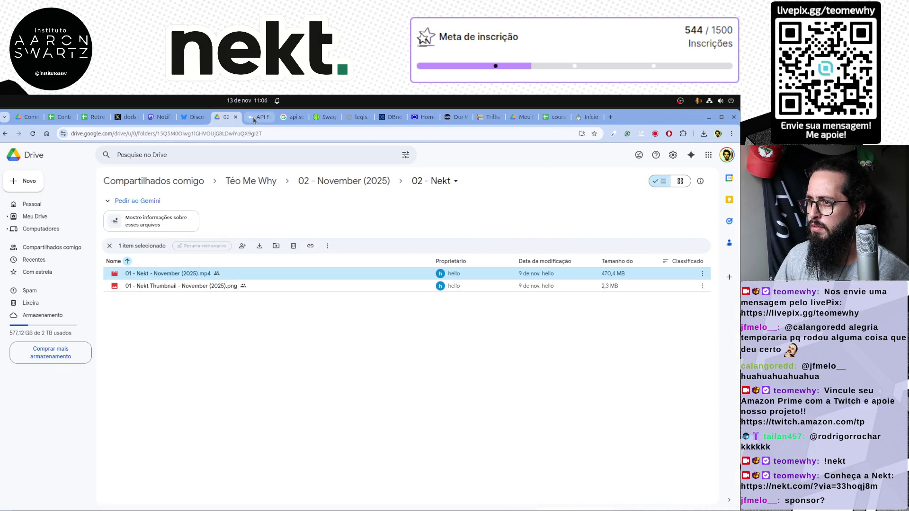
pyautogui.click(292, 117)
pyautogui.click(318, 118)
pyautogui.middleClick(318, 120)
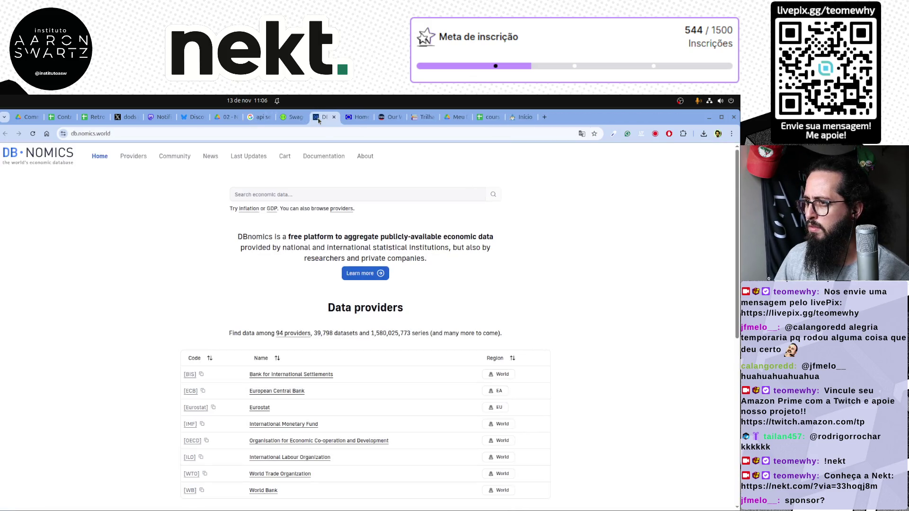
pyautogui.middleClick(319, 120)
pyautogui.middleClick(319, 121)
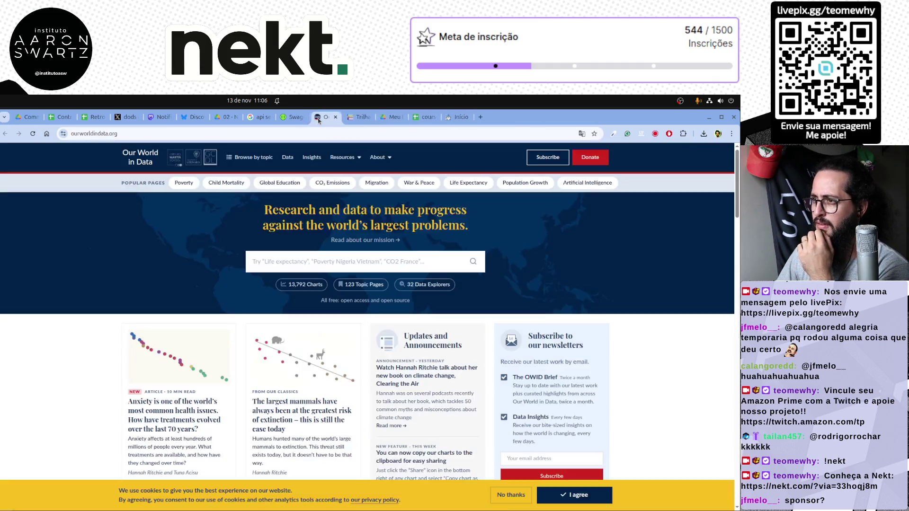
pyautogui.middleClick(318, 120)
pyautogui.middleClick(318, 120)
pyautogui.middleClick(319, 120)
pyautogui.middleClick(317, 118)
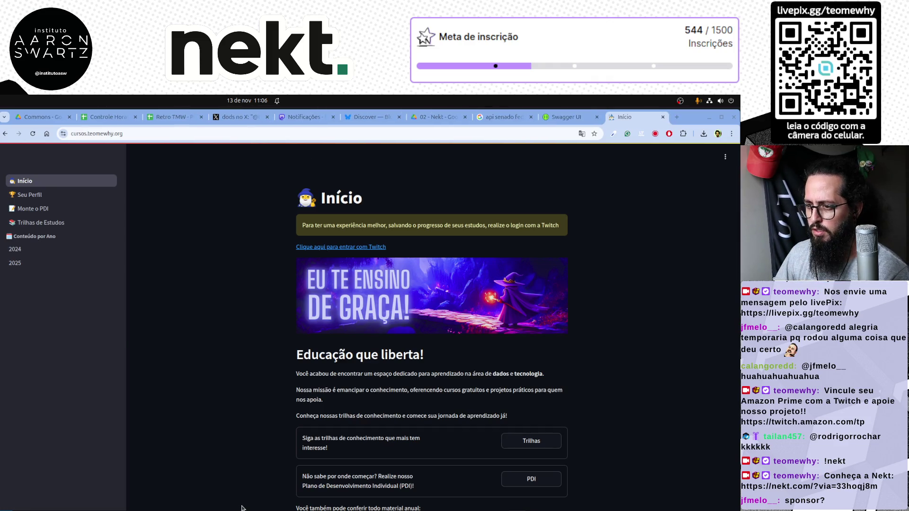
# Check the finished docker deploy in the terminal, then reload cursos.teomewhy.org's Início page
pyautogui.hotkey('alt', 'Tab')
pyautogui.hotkey('alt', 'Tab')
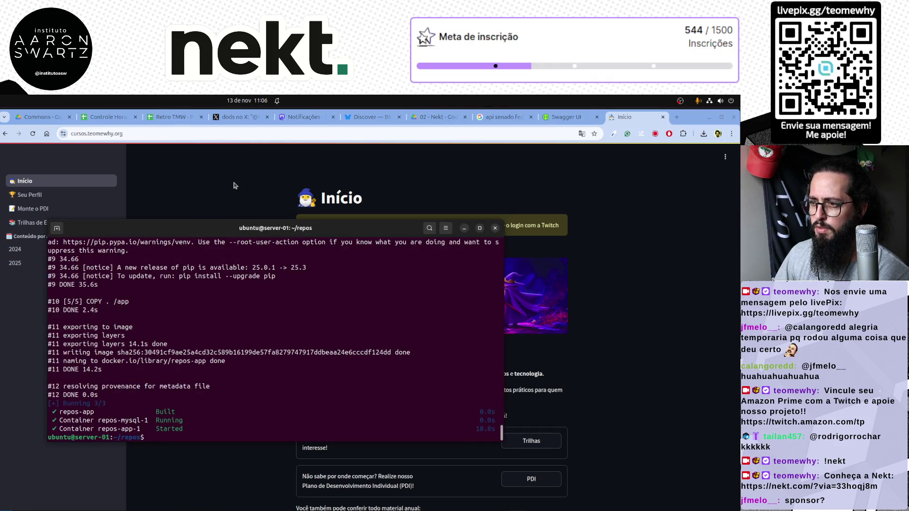
pyautogui.hotkey('alt', 'Tab')
pyautogui.press('F5')
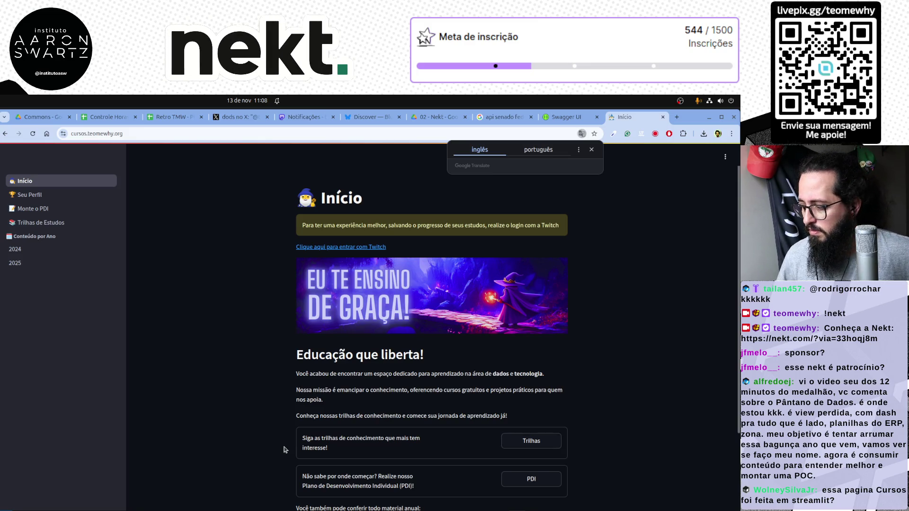
pyautogui.scroll(-3, 529, 381)
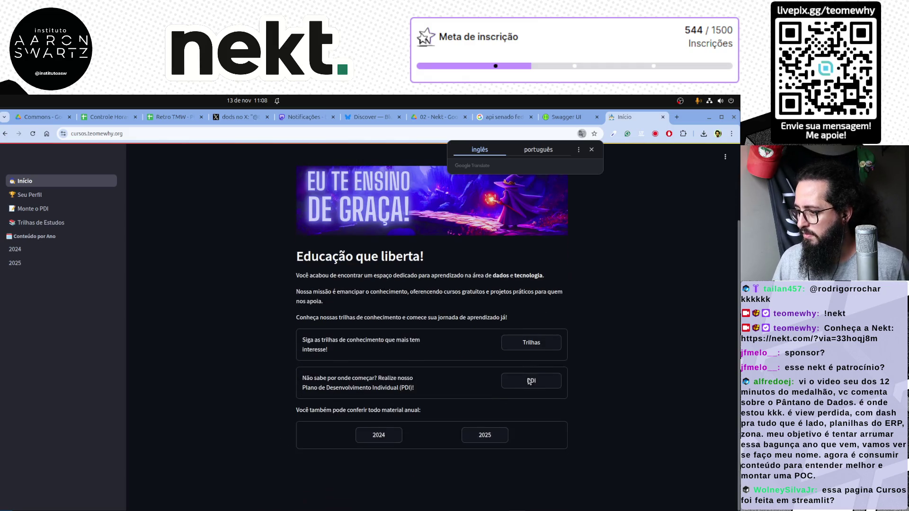
# On Trilhas de Estudos, expand Speed F1 to browse its episode videos, then collapse it
pyautogui.click(531, 342)
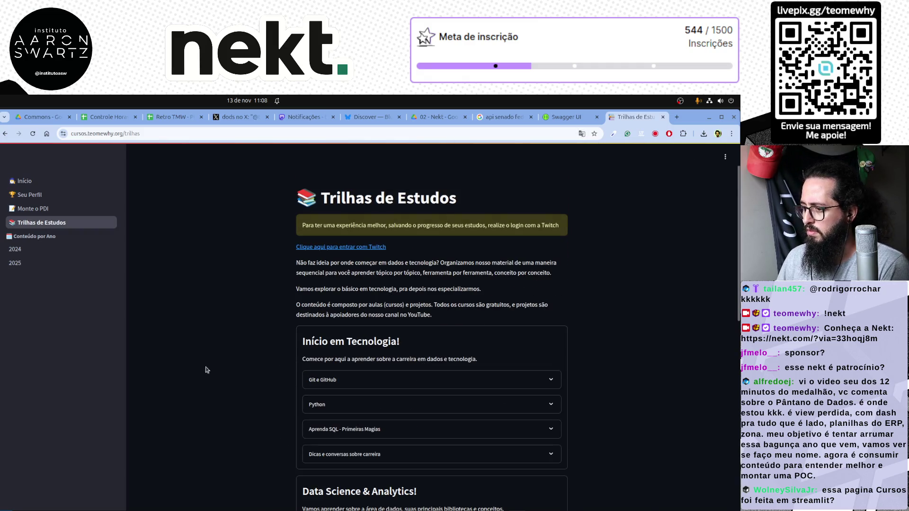
pyautogui.scroll(-8, 210, 379)
pyautogui.scroll(-2, 206, 385)
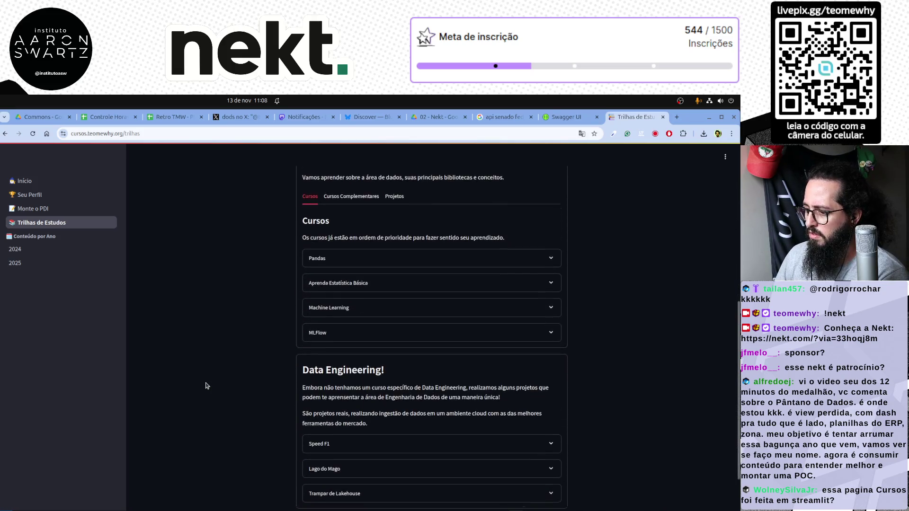
pyautogui.click(369, 384)
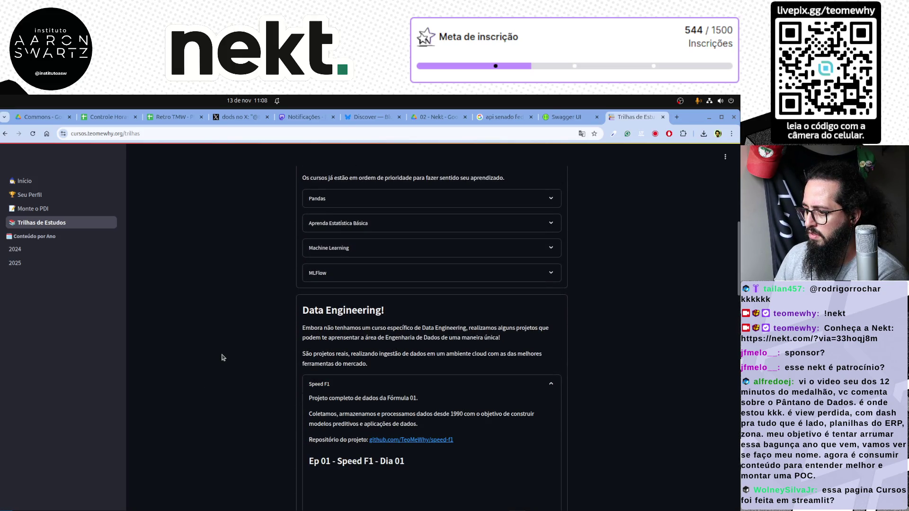
pyautogui.scroll(-3, 234, 362)
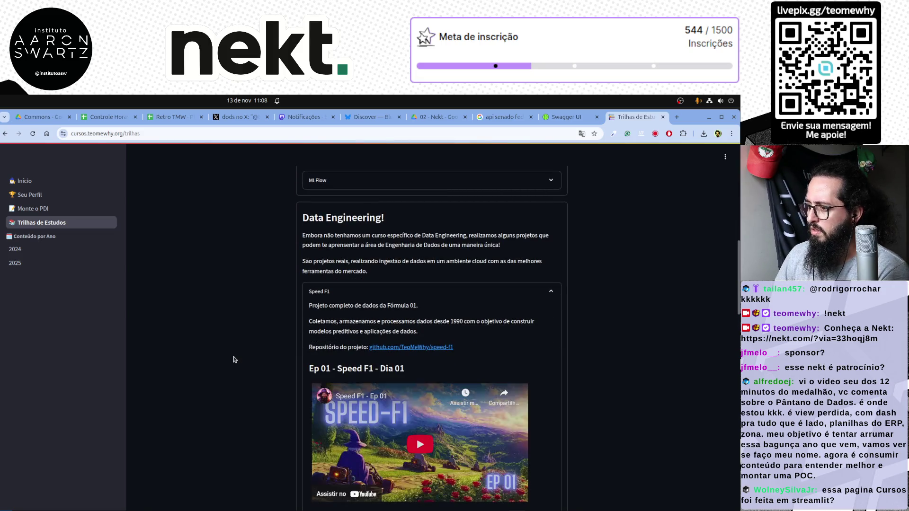
pyautogui.scroll(-3, 234, 357)
pyautogui.scroll(-5, 234, 359)
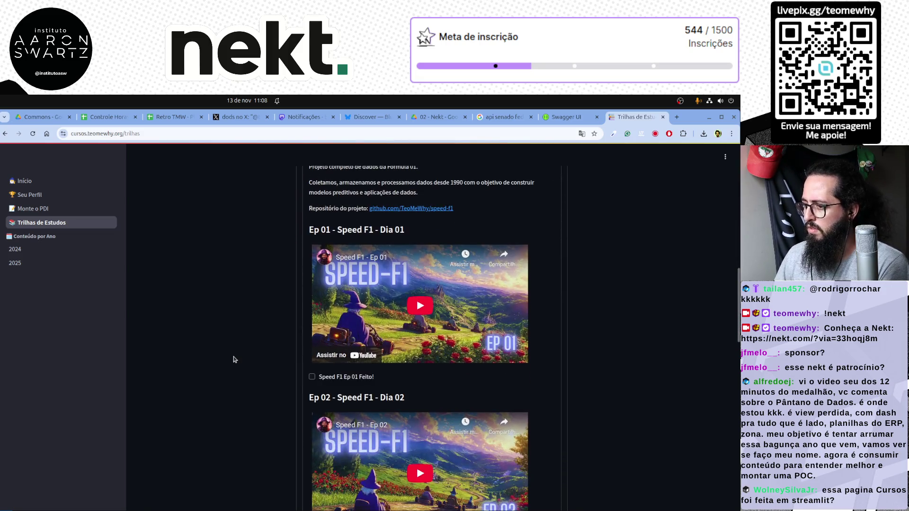
pyautogui.scroll(-7, 237, 360)
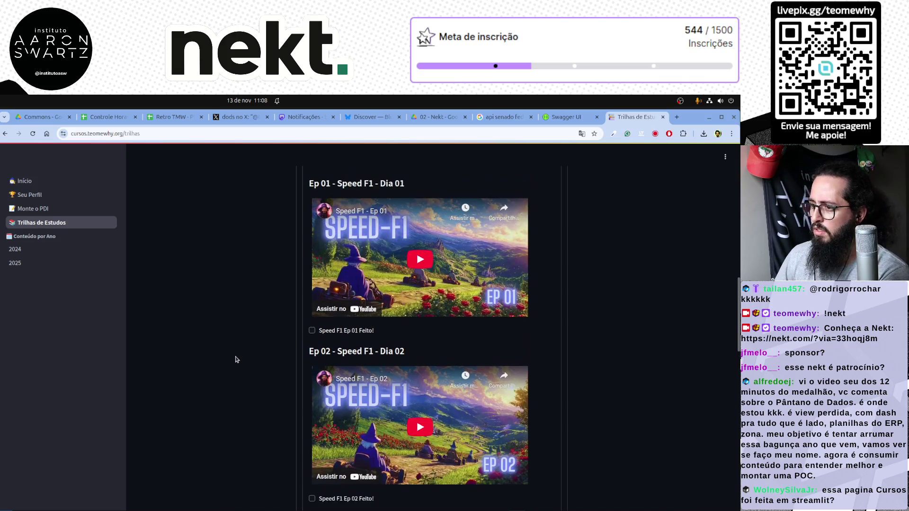
pyautogui.scroll(-10, 237, 360)
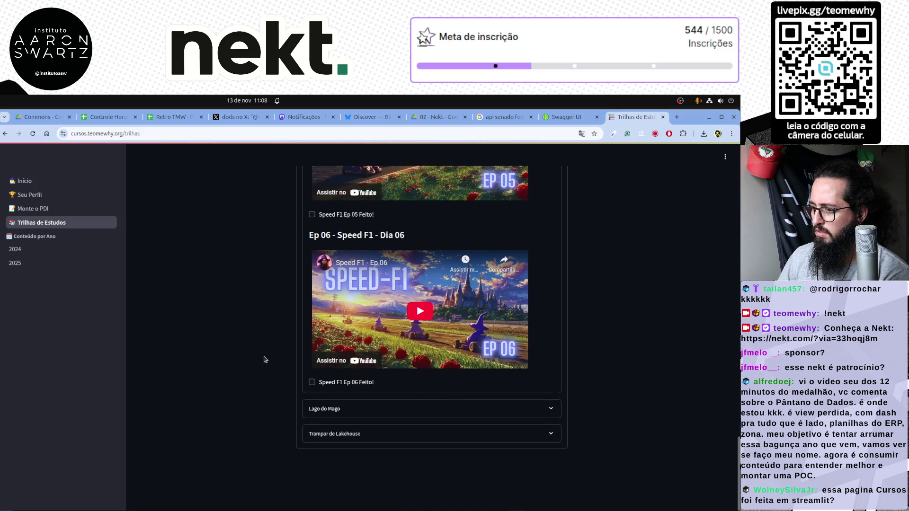
pyautogui.scroll(14, 266, 360)
pyautogui.scroll(-13, 265, 360)
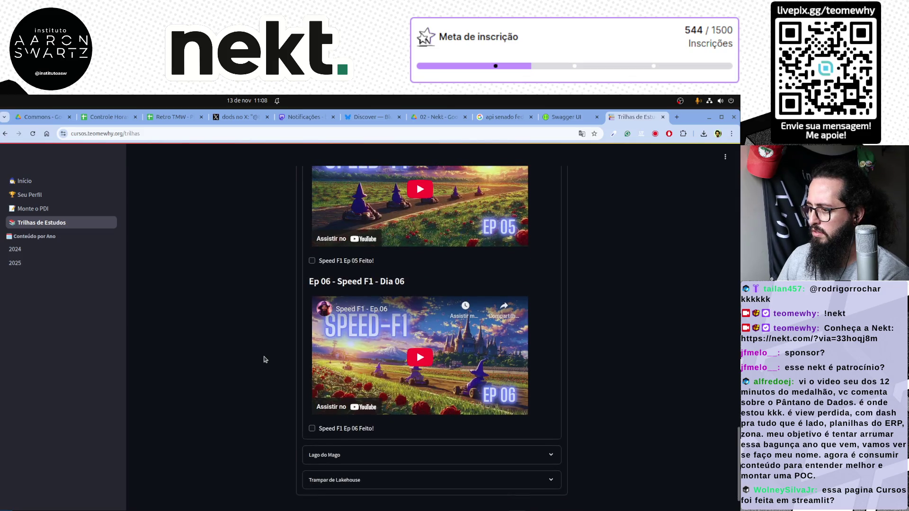
pyautogui.scroll(16, 265, 359)
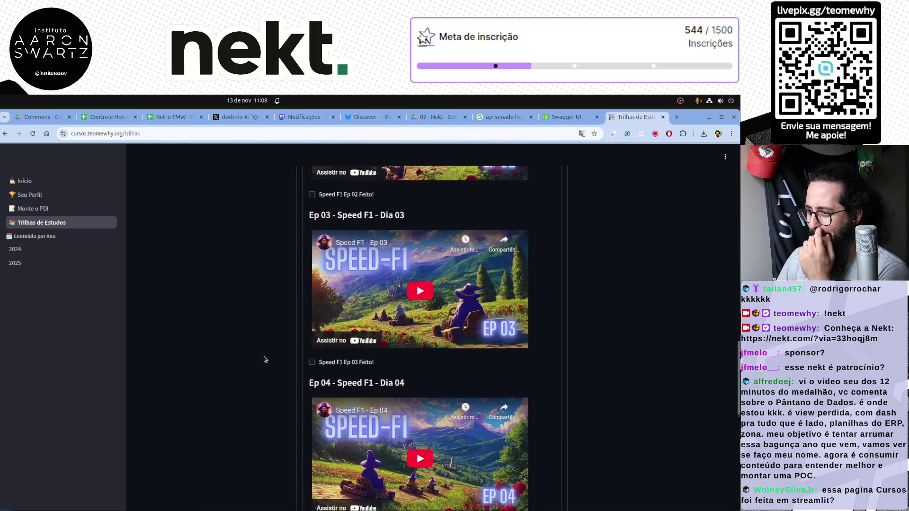
pyautogui.scroll(6, 264, 359)
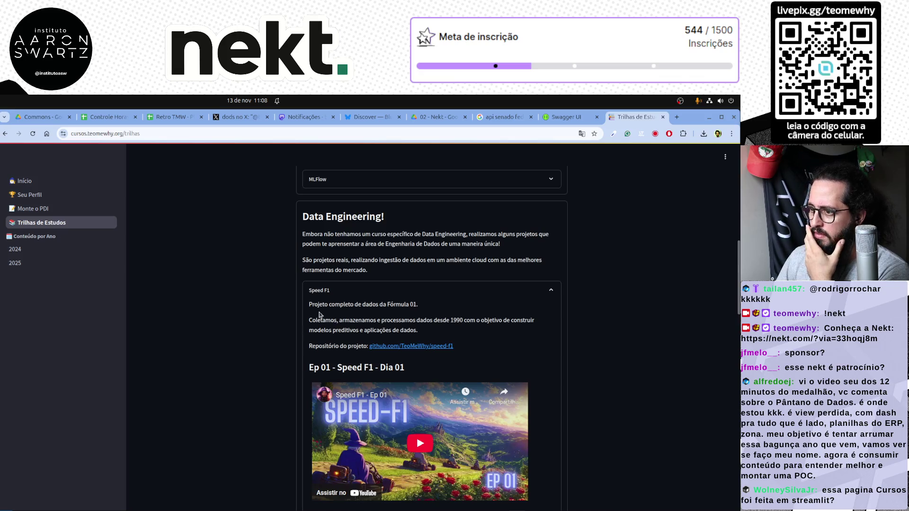
pyautogui.click(336, 294)
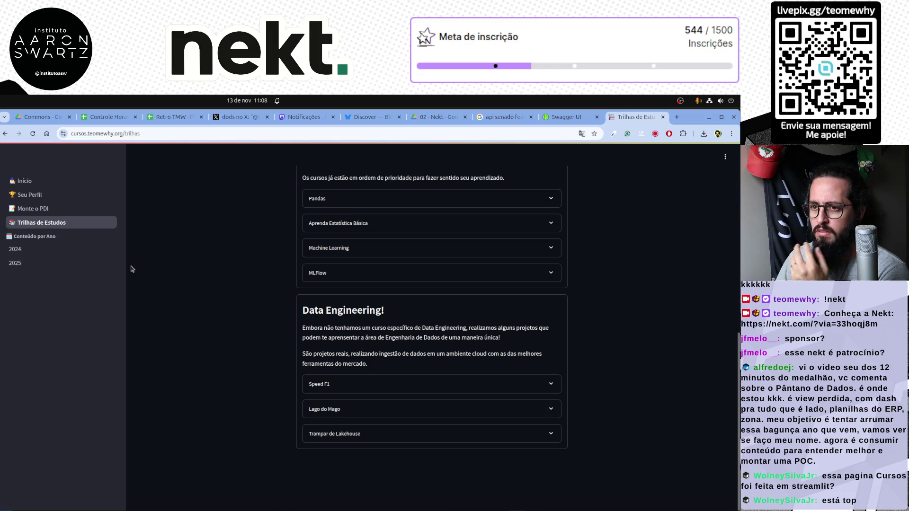
# Open the 2025 content page and expand the 'Nekt: a nova morada do mago' project
pyautogui.click(31, 264)
pyautogui.scroll(-3, 246, 347)
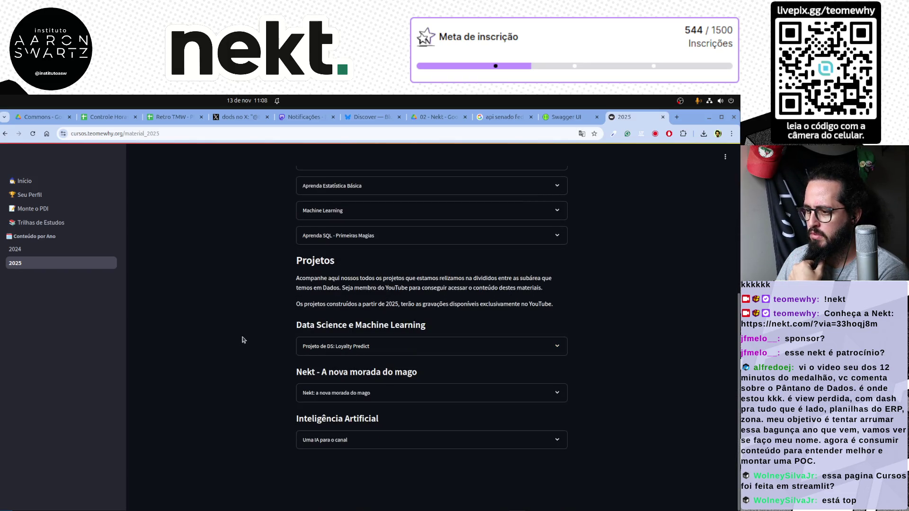
pyautogui.click(332, 396)
pyautogui.scroll(-3, 236, 371)
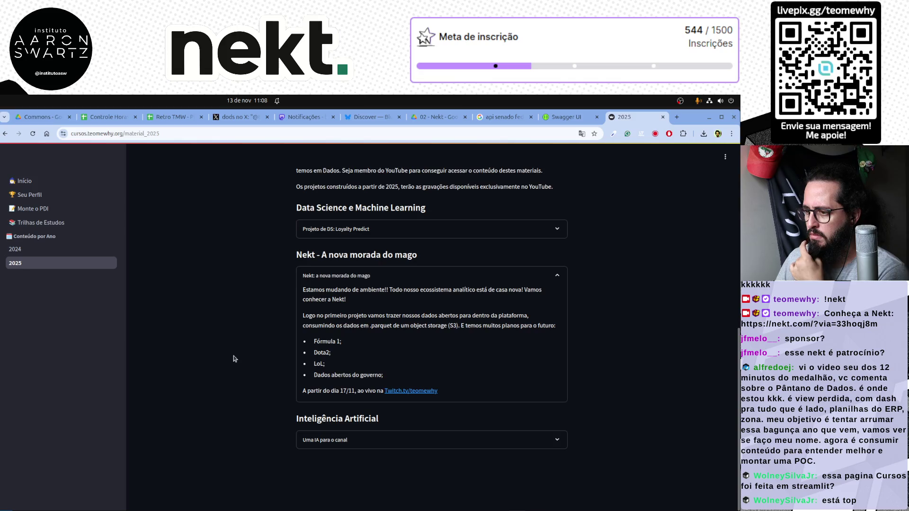
pyautogui.scroll(8, 236, 358)
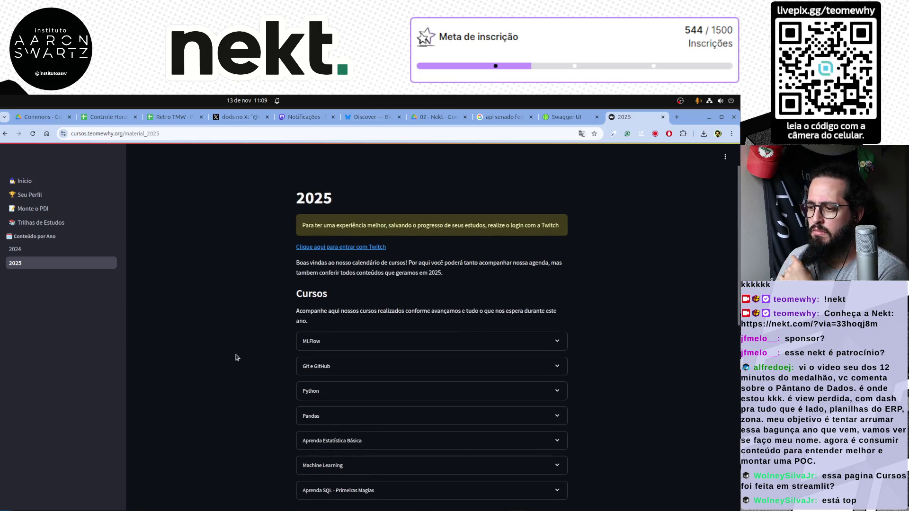
pyautogui.scroll(-3, 237, 357)
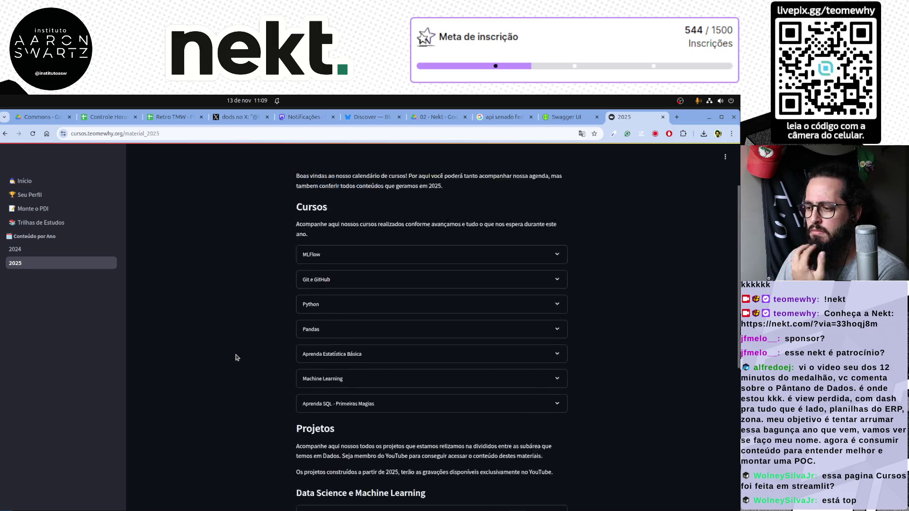
# Return to the course site's Início page and switch to the Retro TMW spreadsheet
pyautogui.click(100, 268)
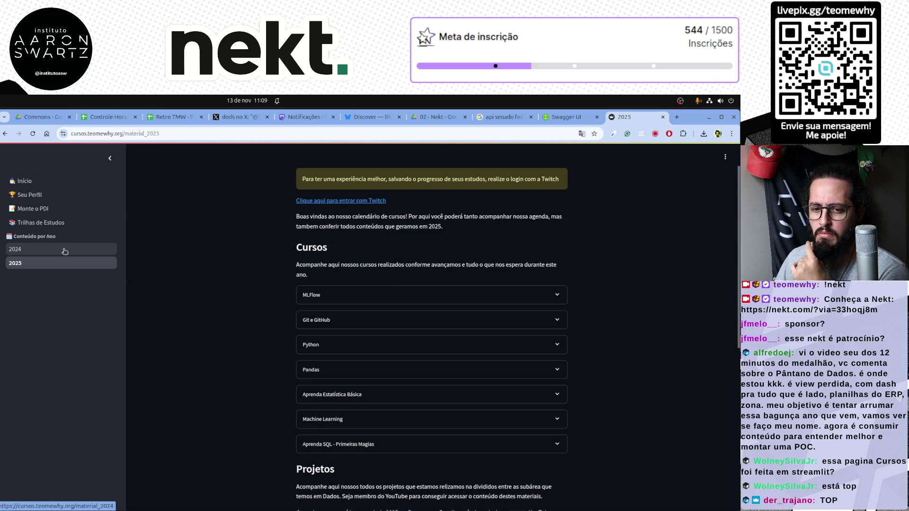
pyautogui.click(39, 182)
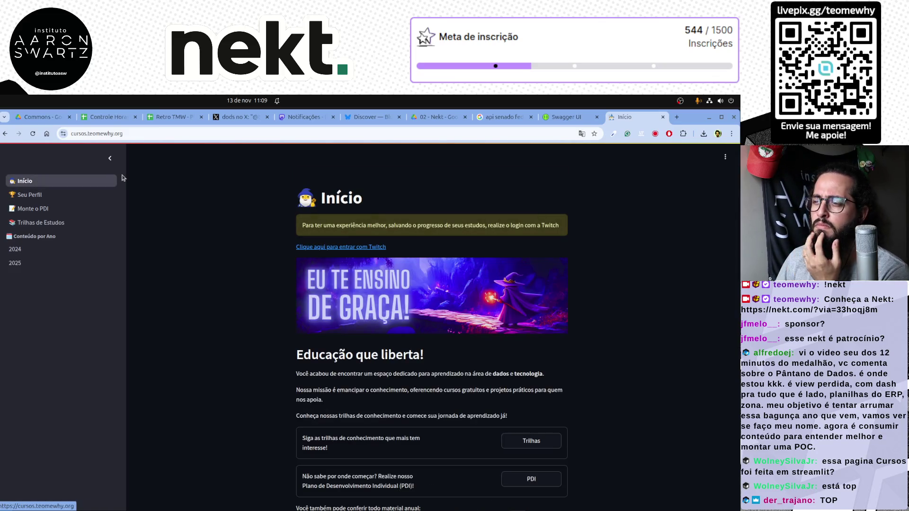
pyautogui.click(184, 117)
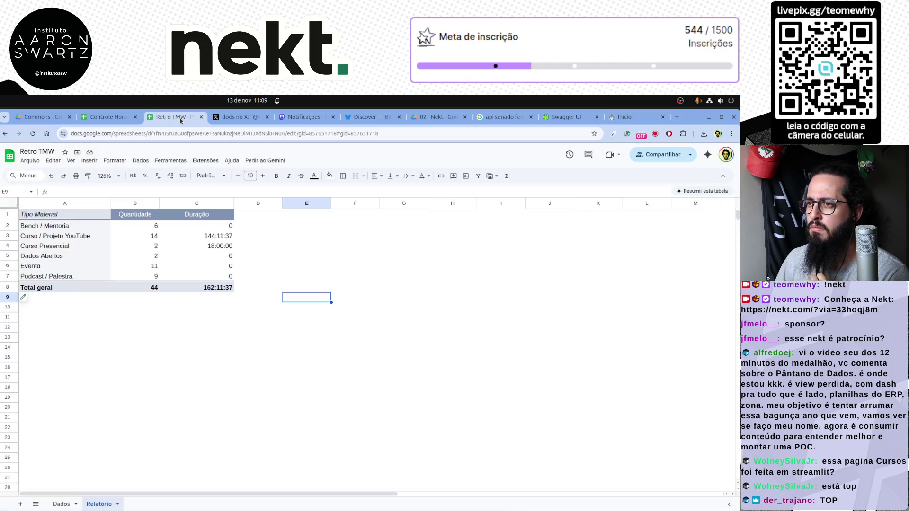
# Look over the X notifications page before moving to the Bluesky tab
pyautogui.click(239, 117)
pyautogui.click(180, 223)
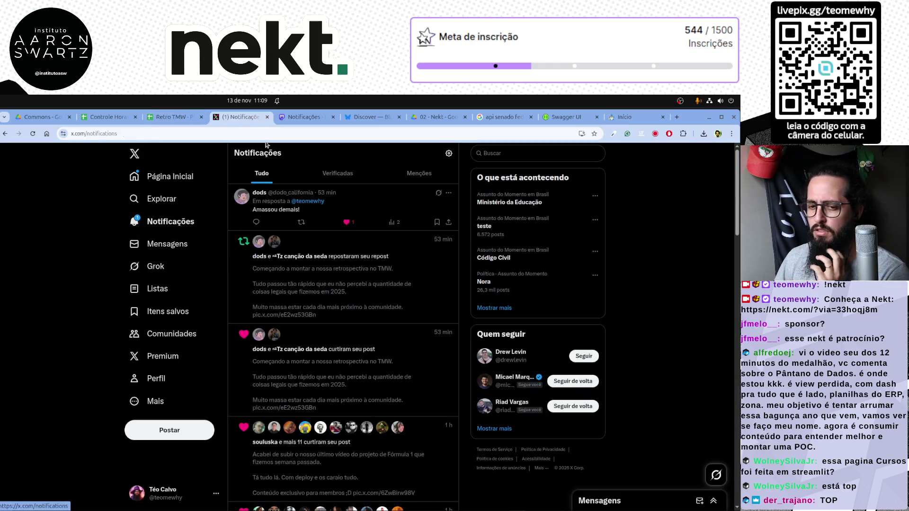
pyautogui.hotkey('ctrl', 'Tab')
pyautogui.hotkey('ctrl', 'Tab')
# Repost the foreign job openings post from Bluesky notifications, view the retro post, and return home
pyautogui.click(202, 221)
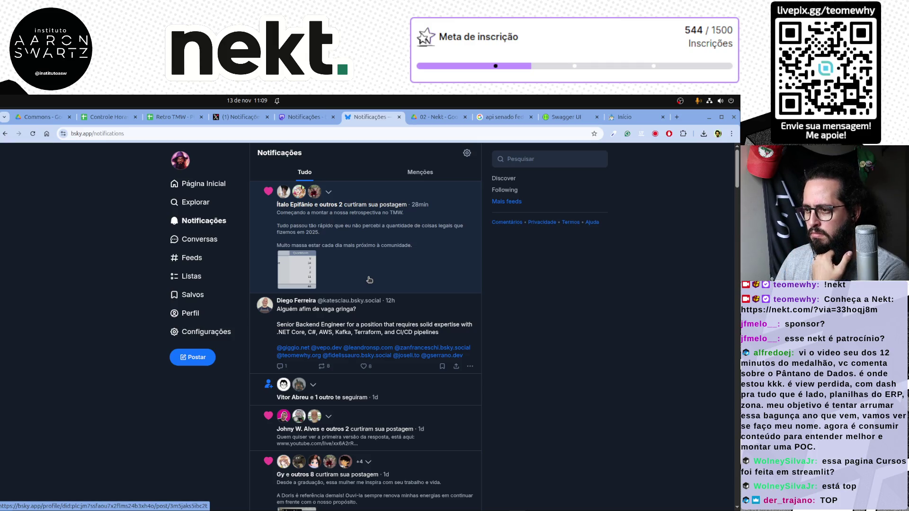
pyautogui.click(322, 366)
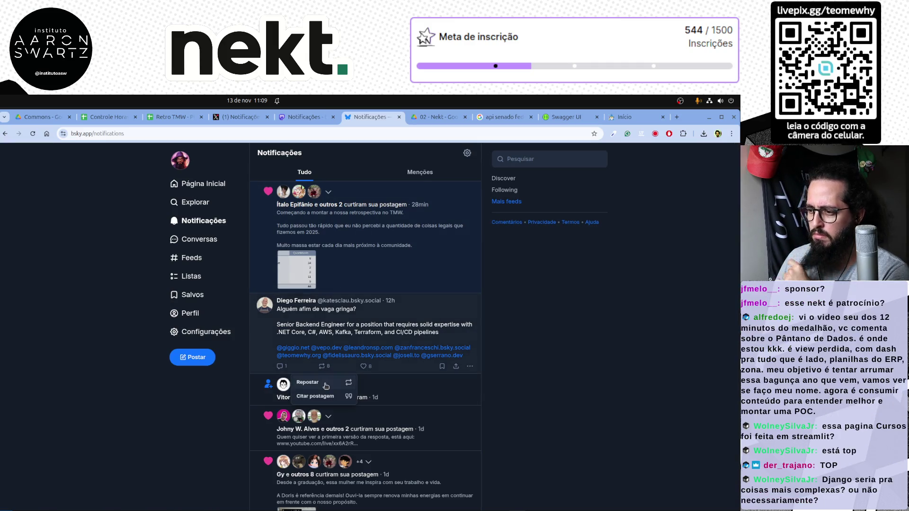
pyautogui.click(302, 382)
pyautogui.click(373, 246)
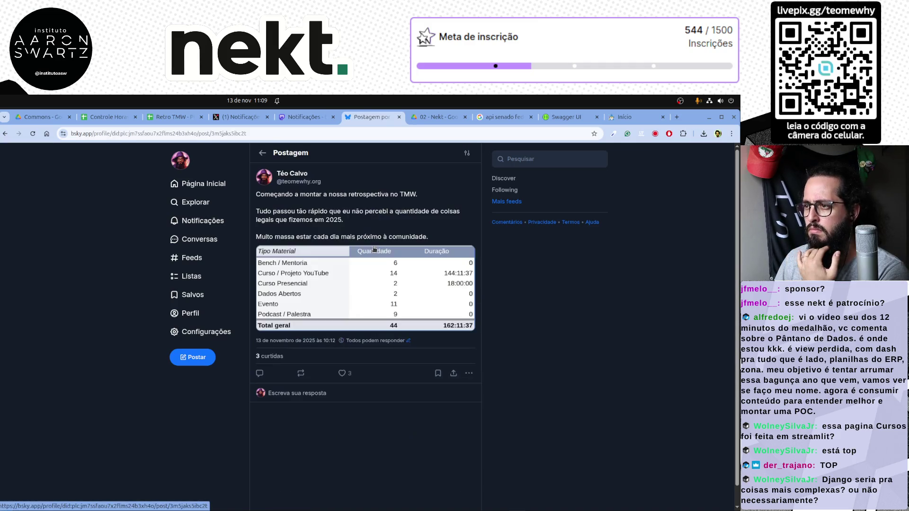
pyautogui.click(202, 187)
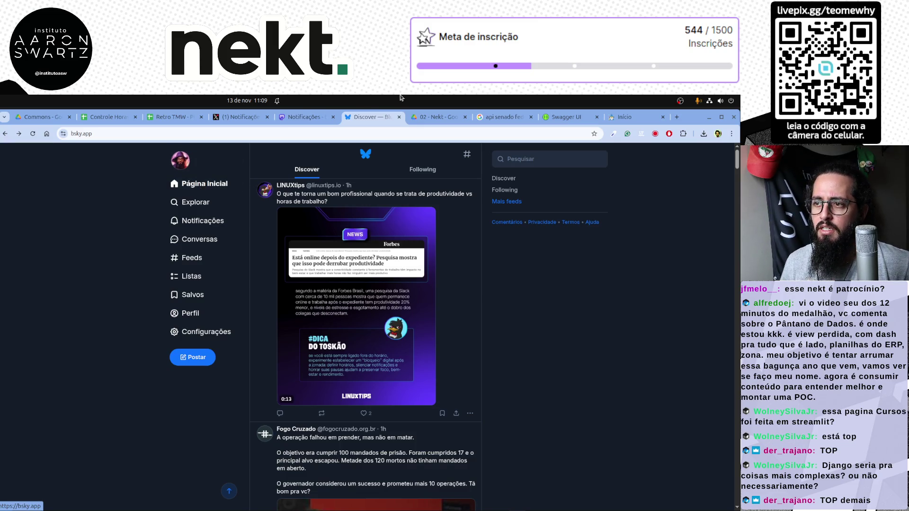
pyautogui.click(327, 118)
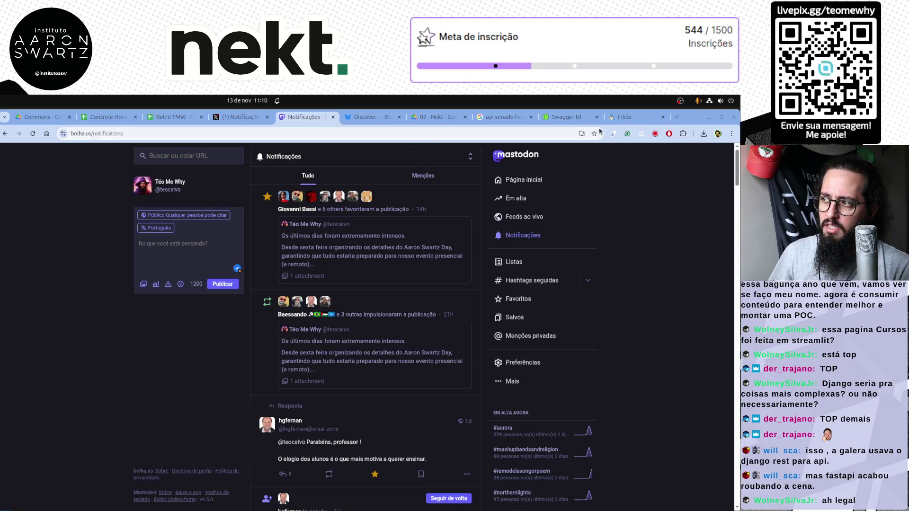
# Return to the cursos.teomewhy.org Início page and scroll down through it
pyautogui.click(610, 119)
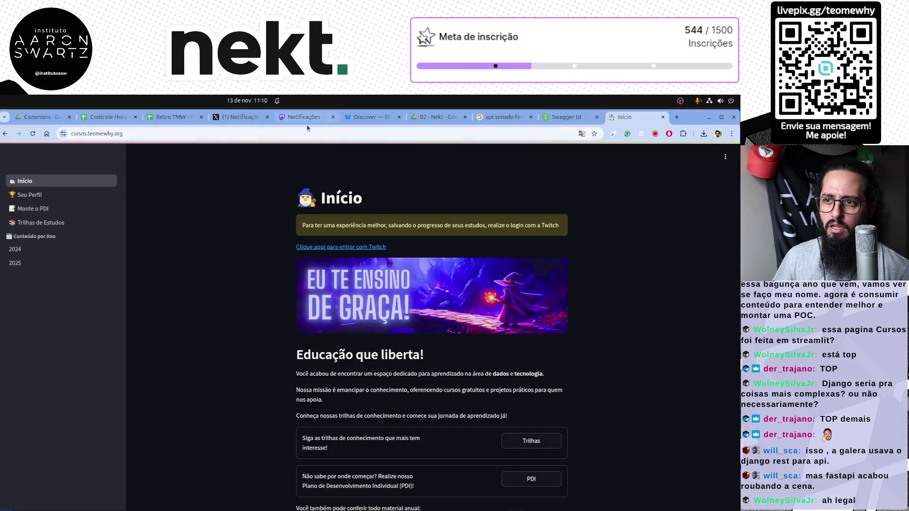
pyautogui.scroll(-2, 290, 279)
# Load the Speed F1 site at f1.teomewhy.org
pyautogui.scroll(2, 290, 280)
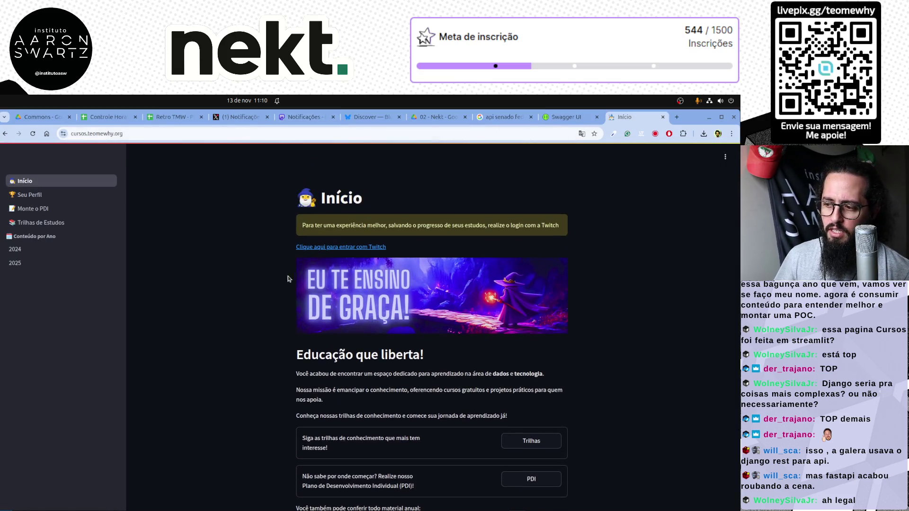
pyautogui.doubleClick(82, 134)
pyautogui.write('f1')
pyautogui.press('Return')
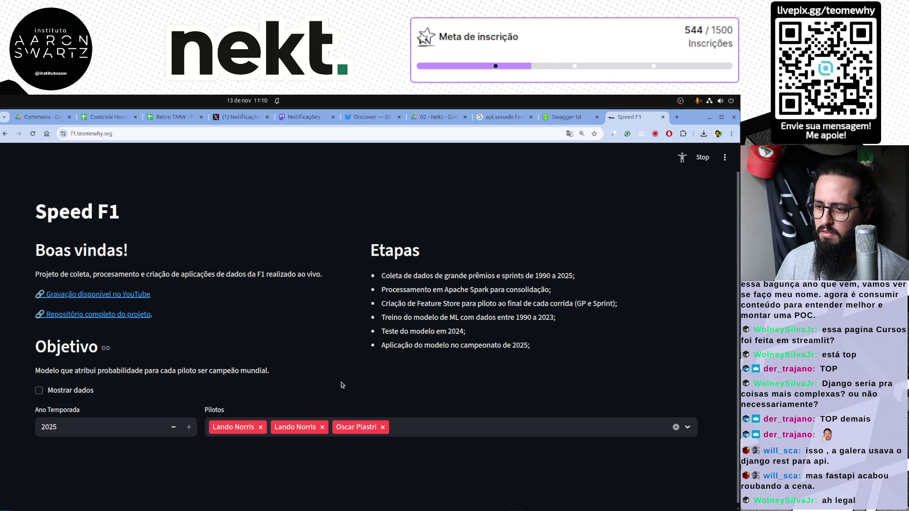
# Remove the duplicated Lando Norris tags and add Lando Norris once in Pilotos
pyautogui.scroll(-5, 303, 364)
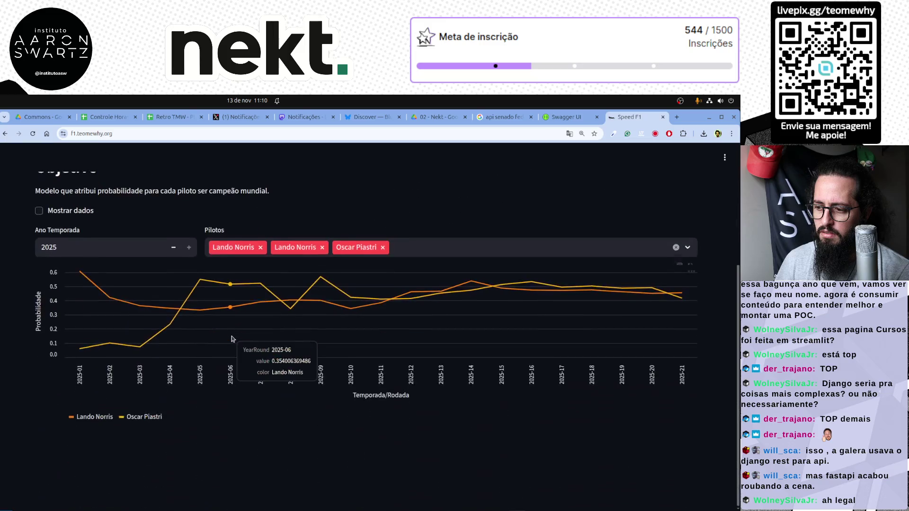
pyautogui.click(262, 248)
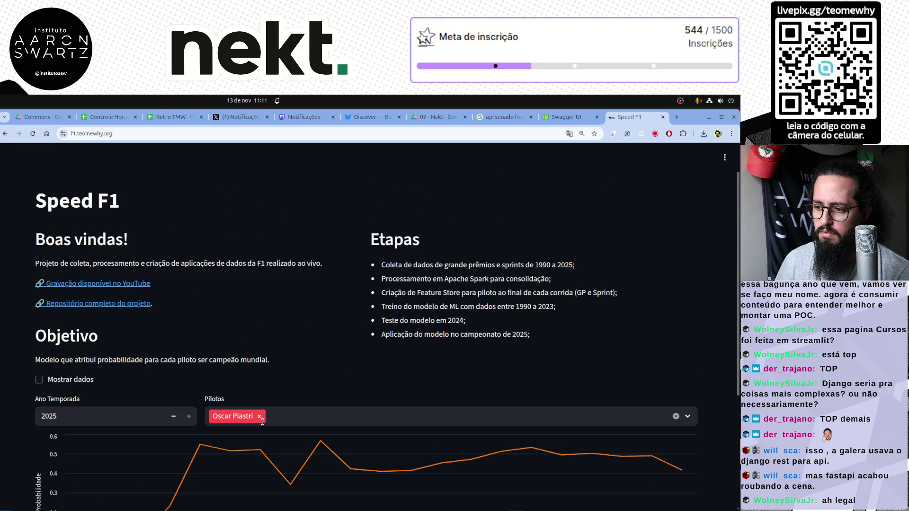
pyautogui.scroll(-4, 261, 419)
pyautogui.click(286, 248)
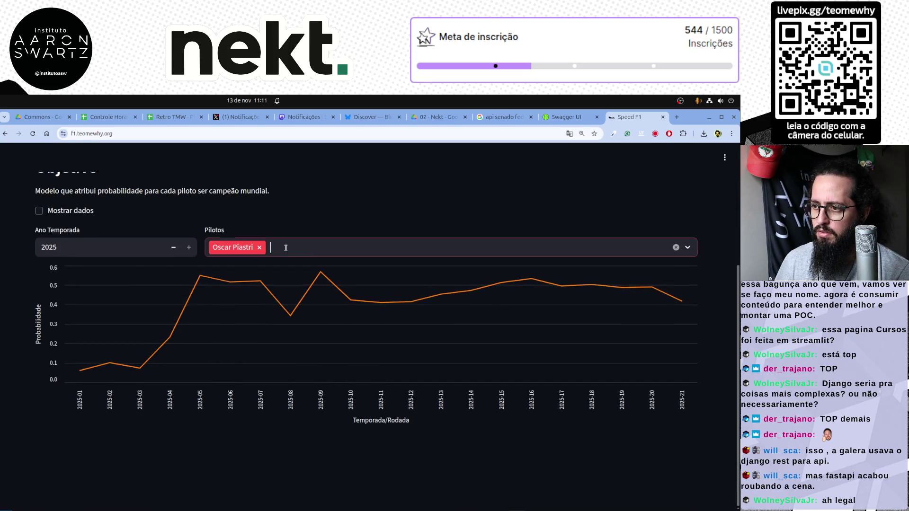
pyautogui.write('lan')
pyautogui.press('Down')
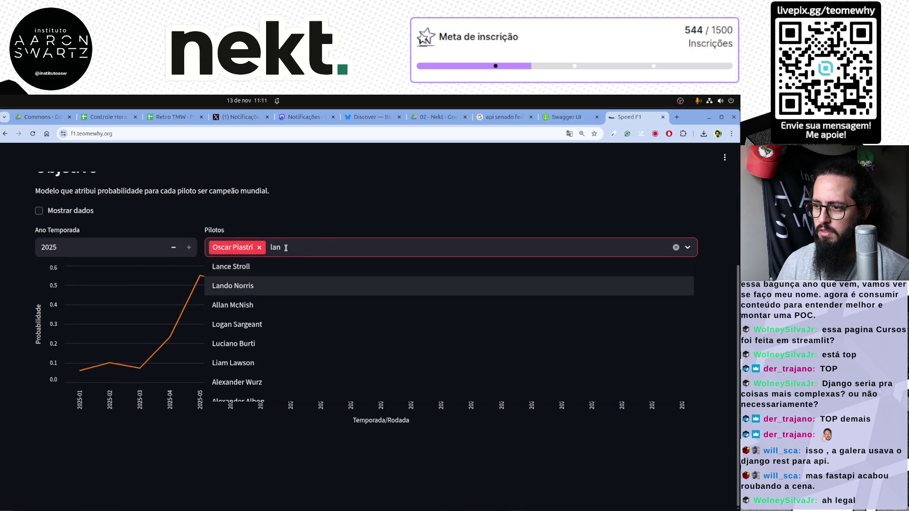
pyautogui.press('Return')
# Add Max Verstappen to Pilotos, review the probability chart, then close the tab
pyautogui.write('vers')
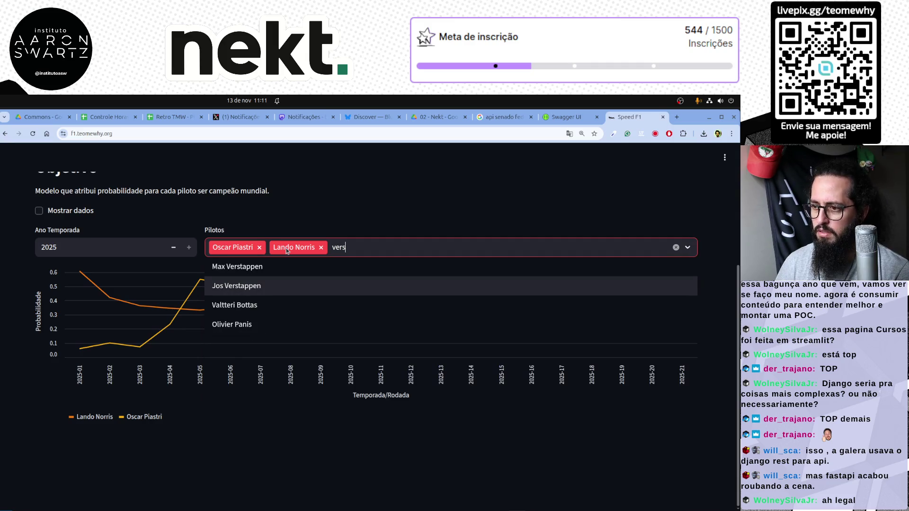
pyautogui.press('Up')
pyautogui.press('Return')
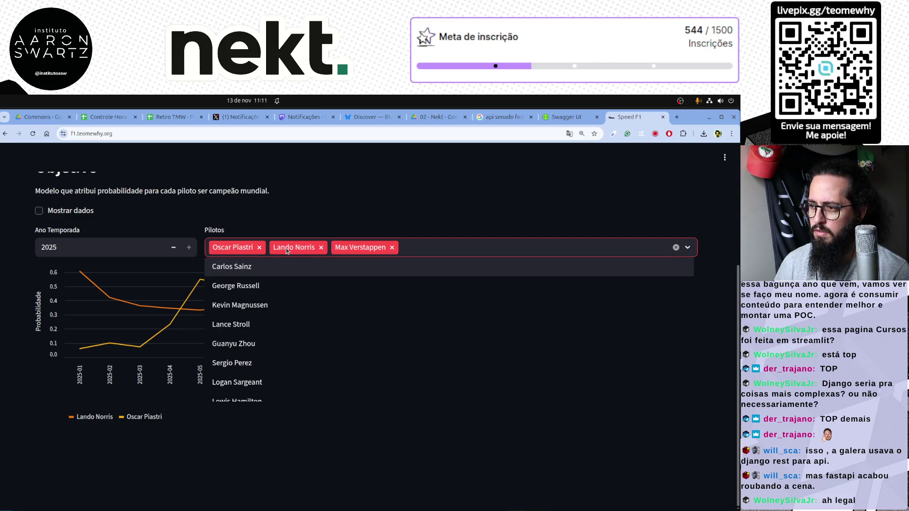
pyautogui.click(411, 183)
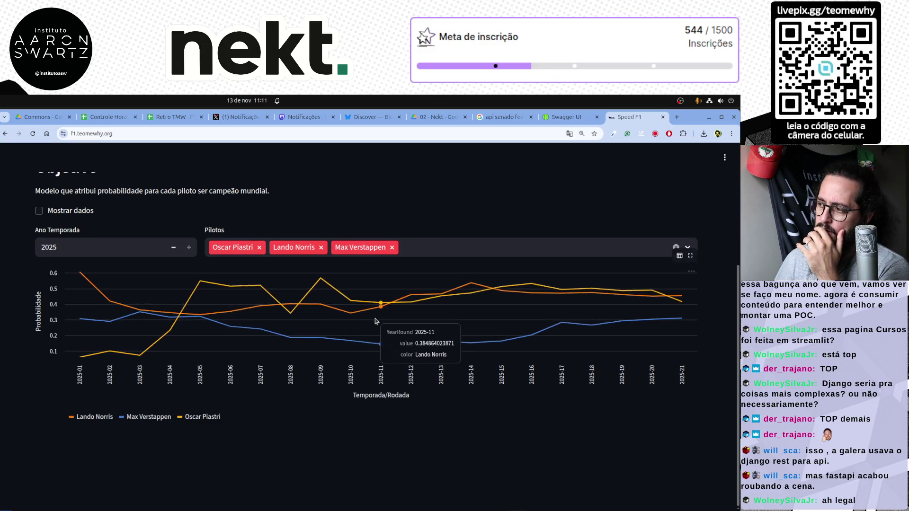
pyautogui.scroll(4, 413, 196)
pyautogui.scroll(-4, 357, 230)
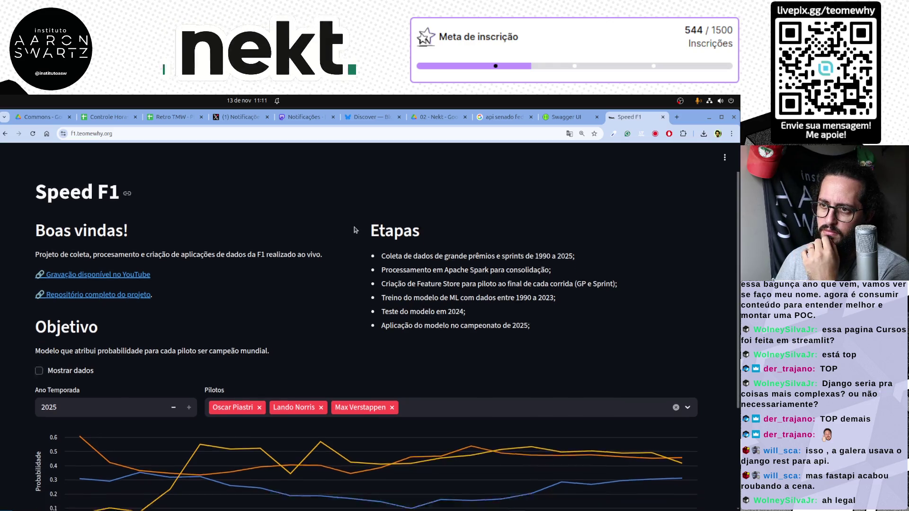
pyautogui.scroll(4, 360, 232)
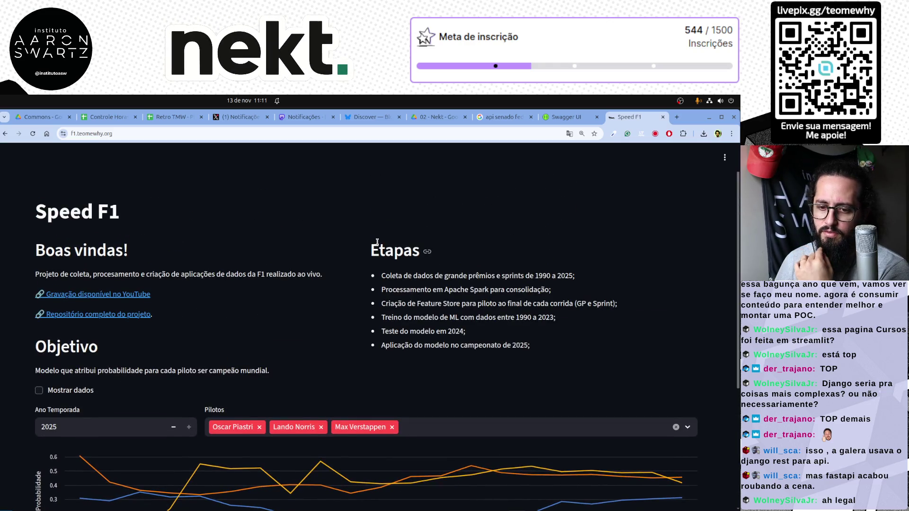
pyautogui.hotkey('ctrl', 'w')
pyautogui.hotkey('ctrl', 'w')
pyautogui.hotkey('ctrl', 'w')
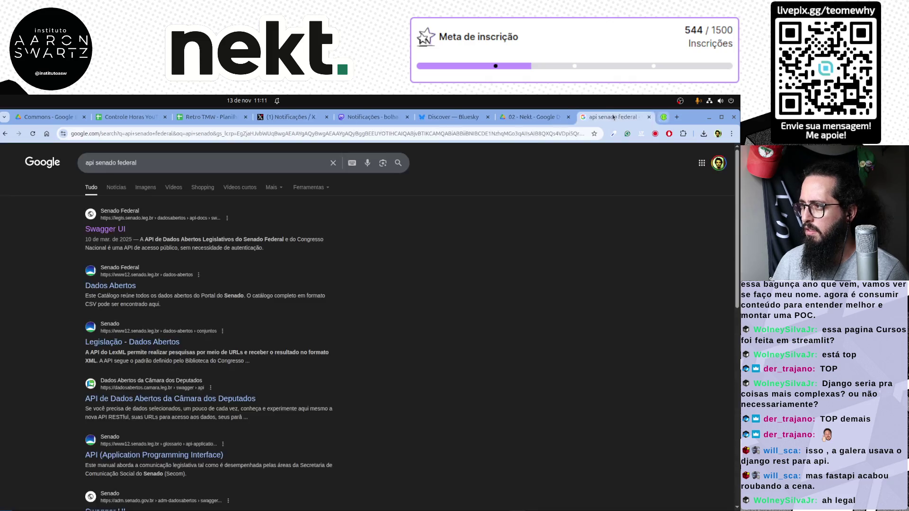
# Close the Bluesky and Mastodon tabs and switch to the Retro TMW spreadsheet
pyautogui.hotkey('ctrl', 'w')
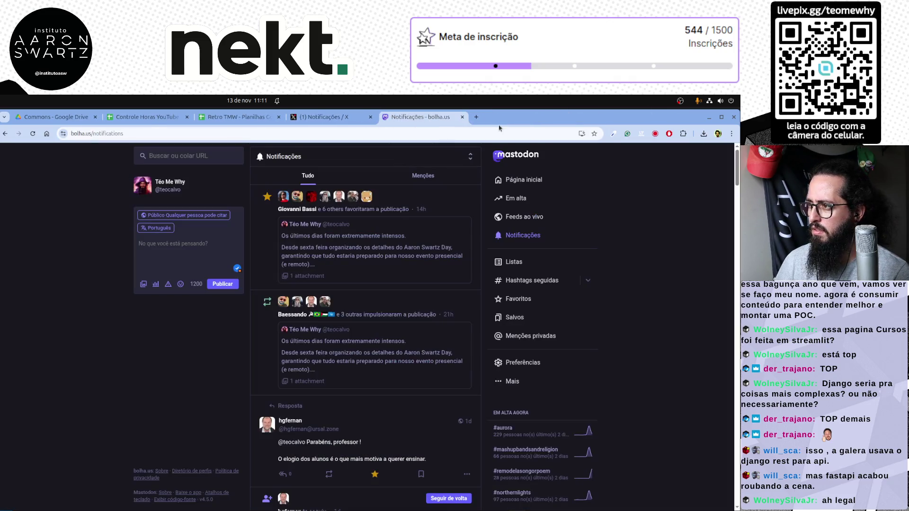
pyautogui.hotkey('ctrl', 'w')
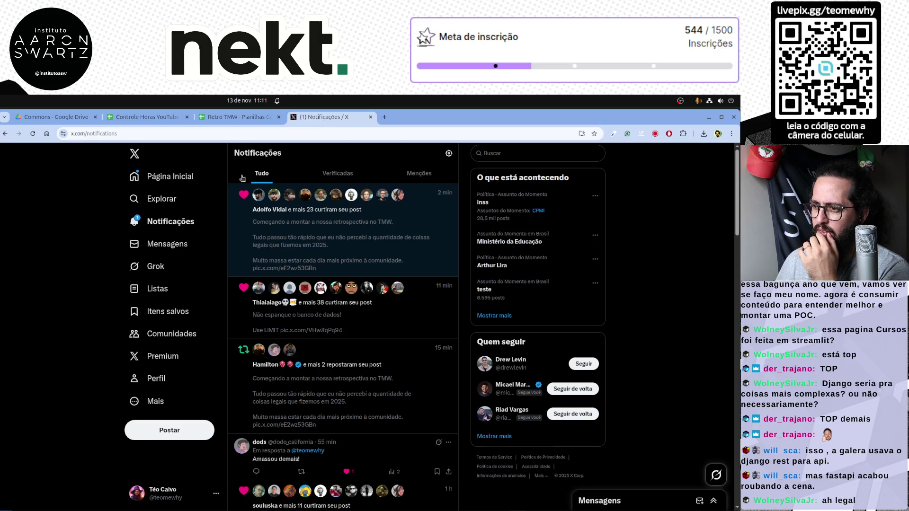
pyautogui.click(236, 118)
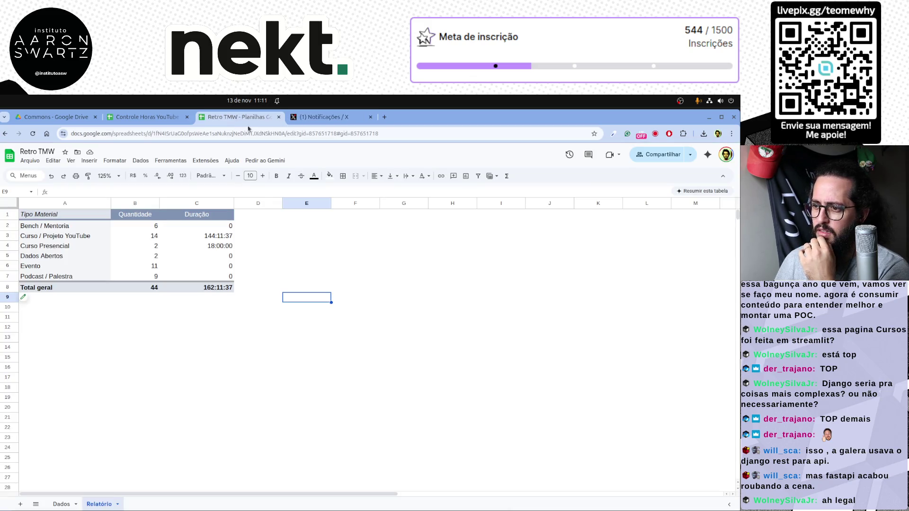